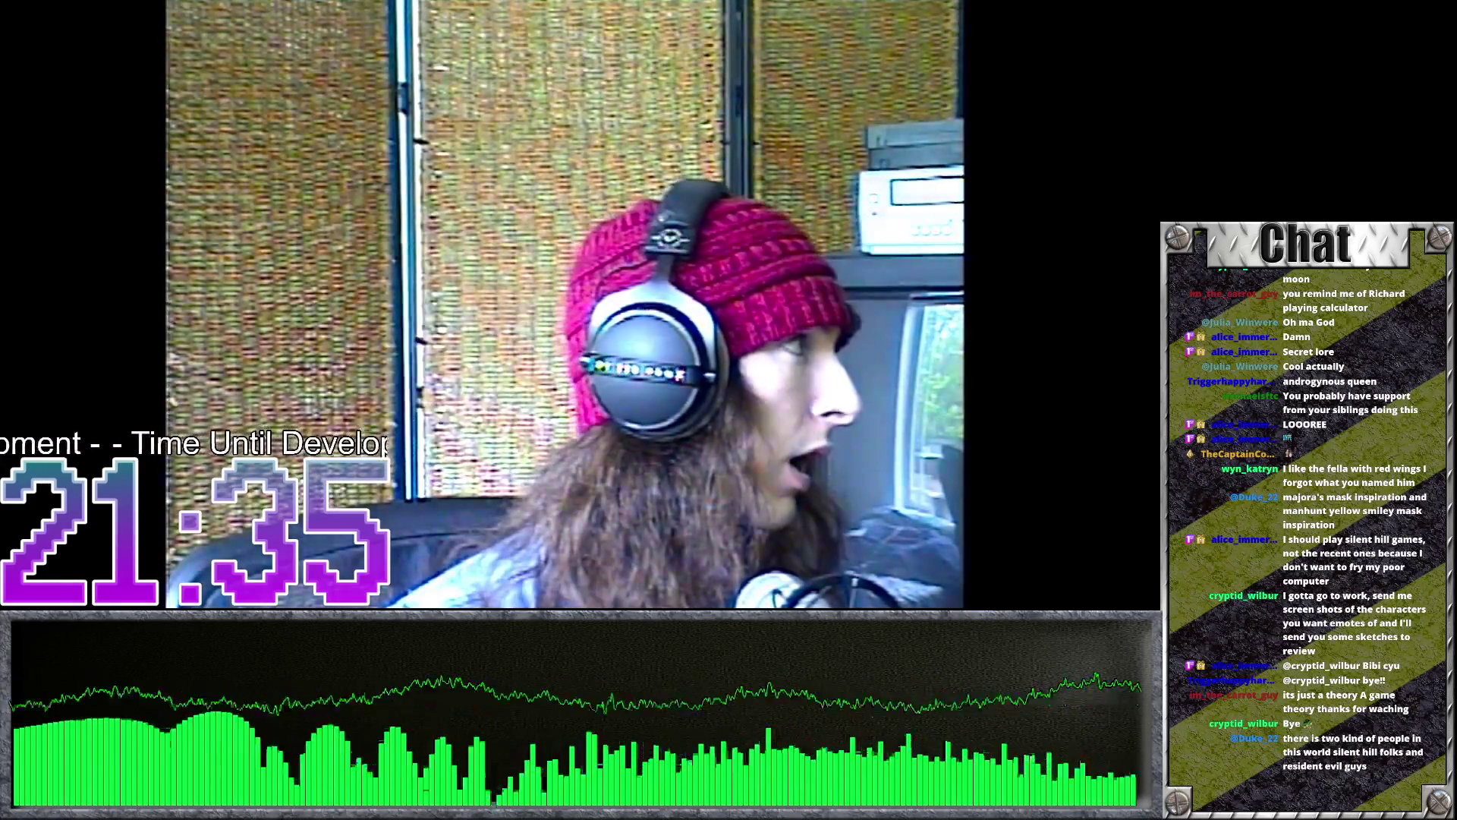
- Orbit the view closer around the spider, then visit the owl_man and insidetree scenes
{"action": "scroll", "coordinate": [660, 344], "scroll_direction": "down", "scroll_amount": 3}
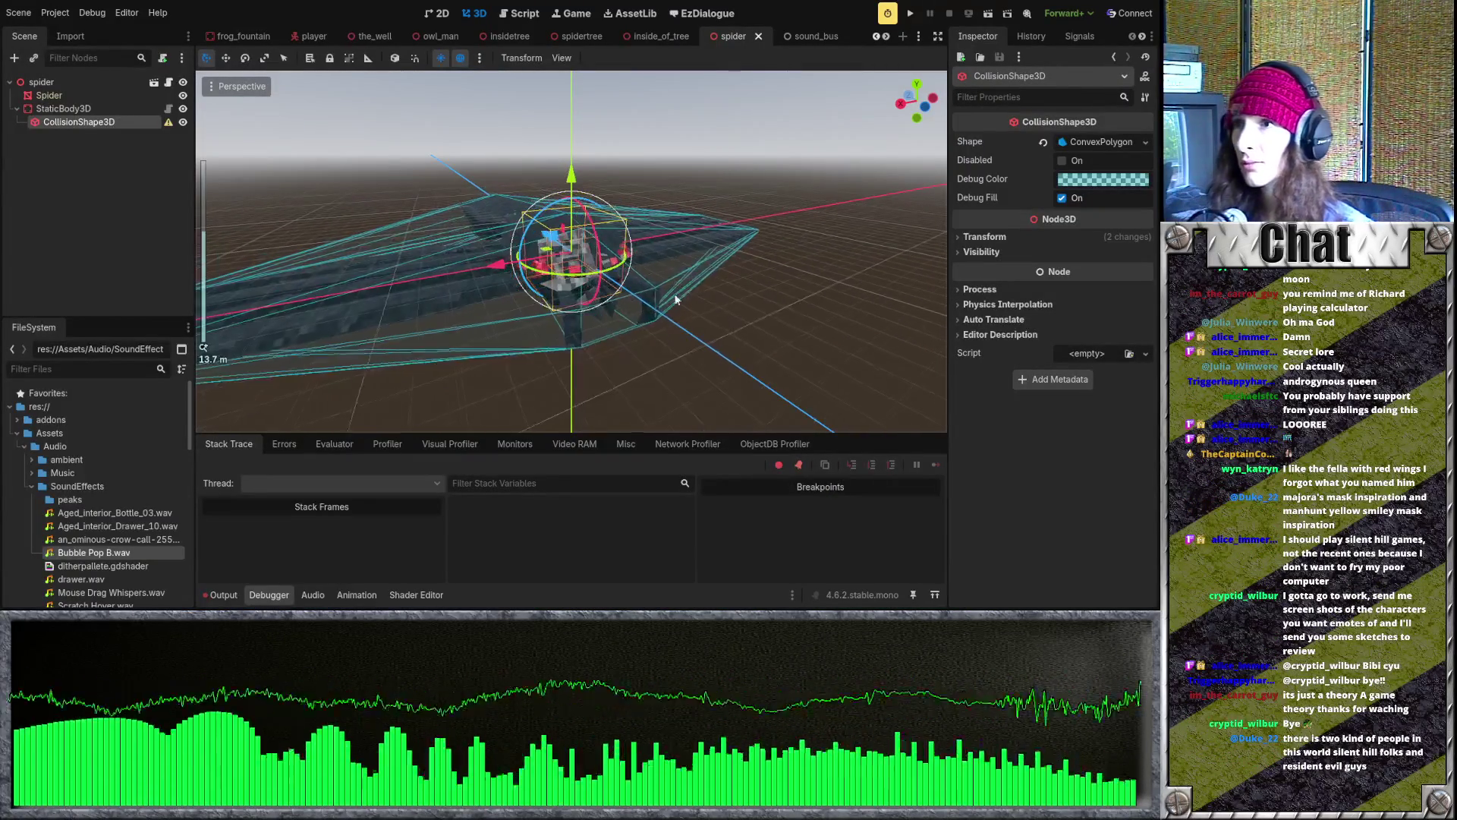
{"action": "mouse_move", "coordinate": [646, 193]}
{"action": "left_mouse_down"}
{"action": "mouse_move", "coordinate": [648, 234]}
{"action": "mouse_move", "coordinate": [635, 184]}
{"action": "mouse_move", "coordinate": [689, 231]}
{"action": "mouse_move", "coordinate": [737, 360]}
{"action": "mouse_move", "coordinate": [701, 275]}
{"action": "mouse_move", "coordinate": [545, 129]}
{"action": "left_mouse_up"}
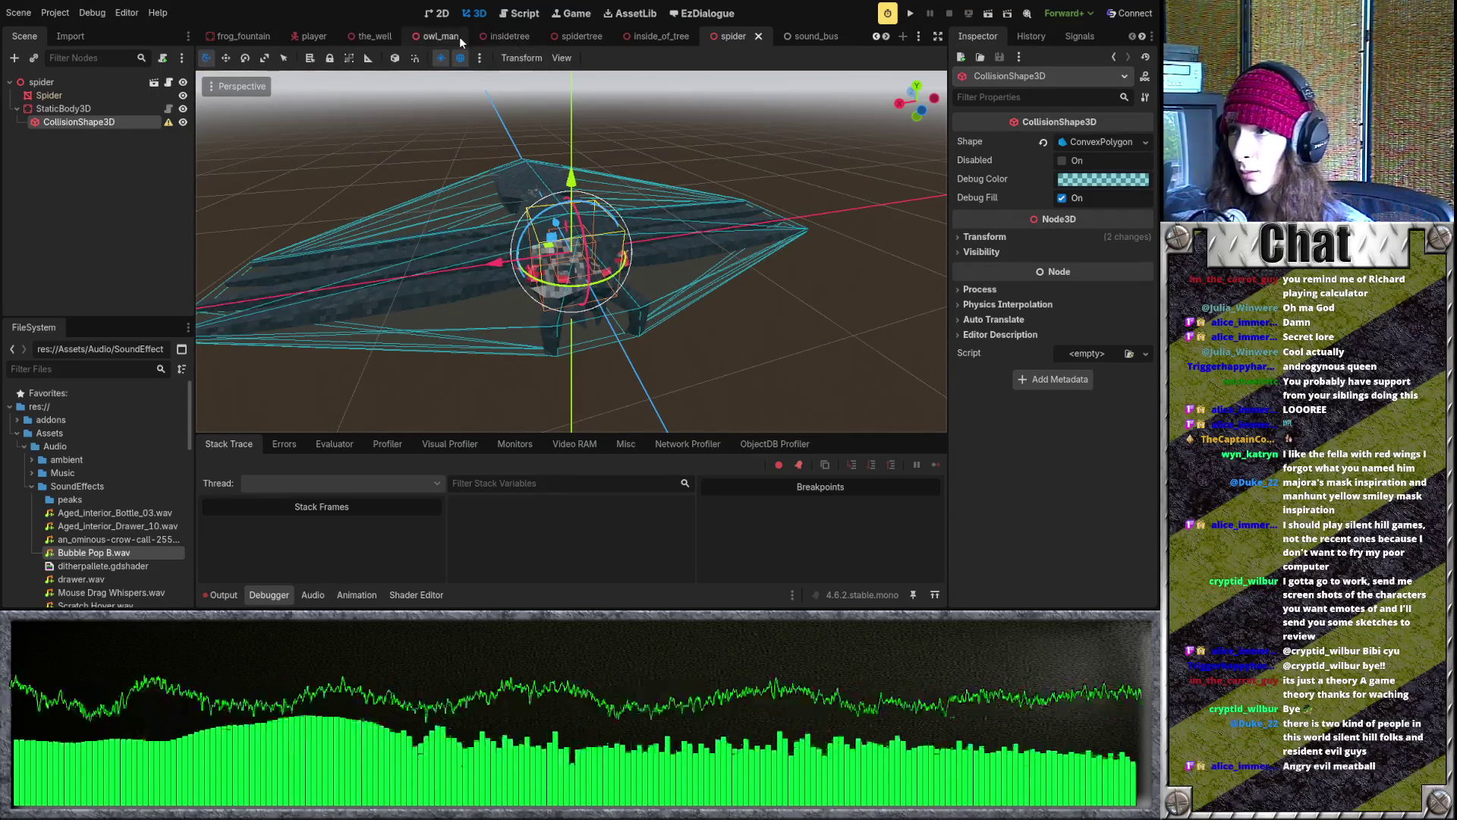
{"action": "left_click", "coordinate": [439, 38]}
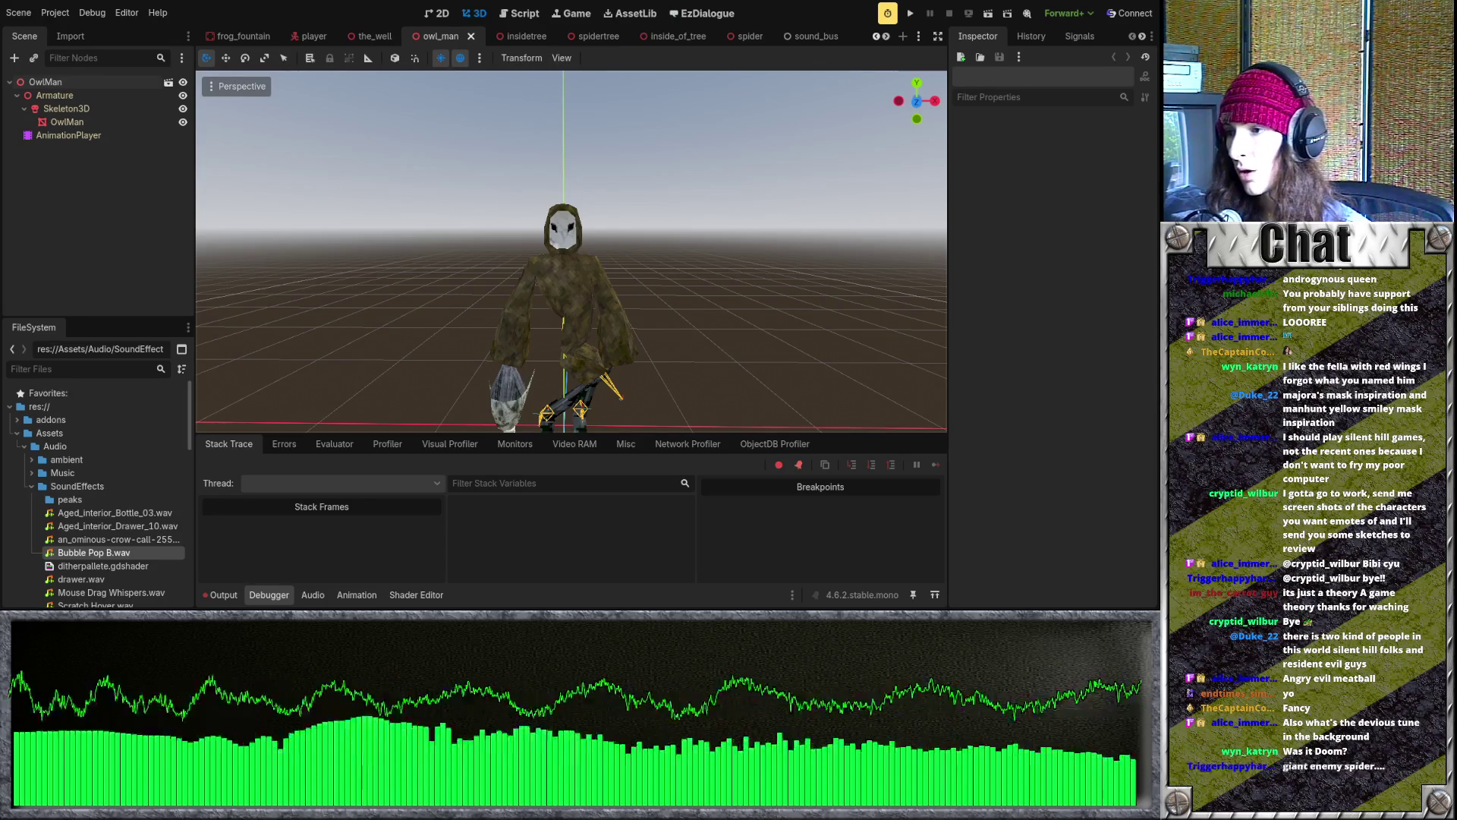
{"action": "left_click", "coordinate": [516, 36]}
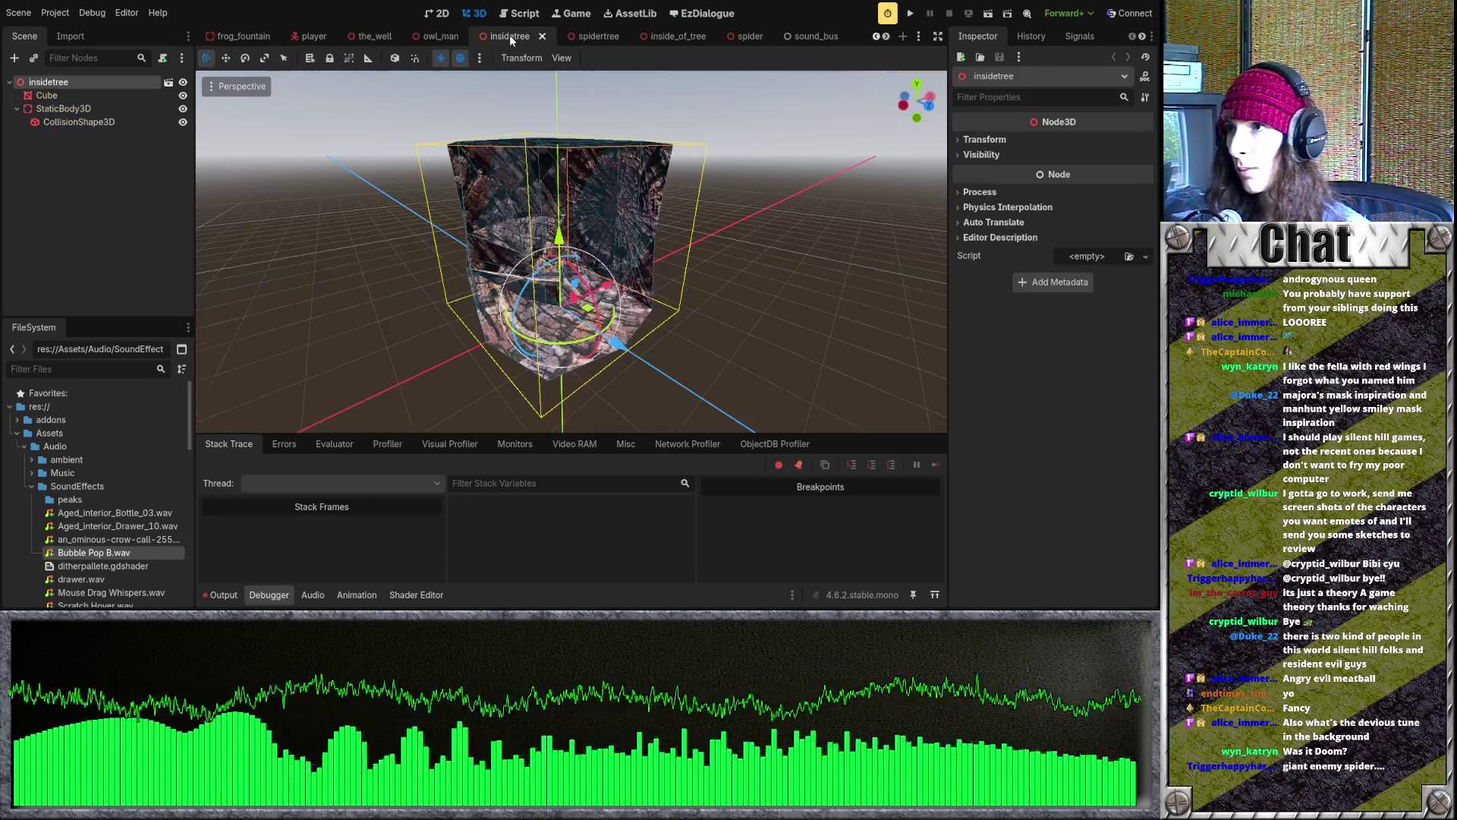
- Open the_well scene and orbit and zoom the view around the well
{"action": "left_click", "coordinate": [498, 34]}
{"action": "left_click", "coordinate": [563, 37]}
{"action": "scroll", "coordinate": [733, 238], "scroll_direction": "up", "scroll_amount": 5}
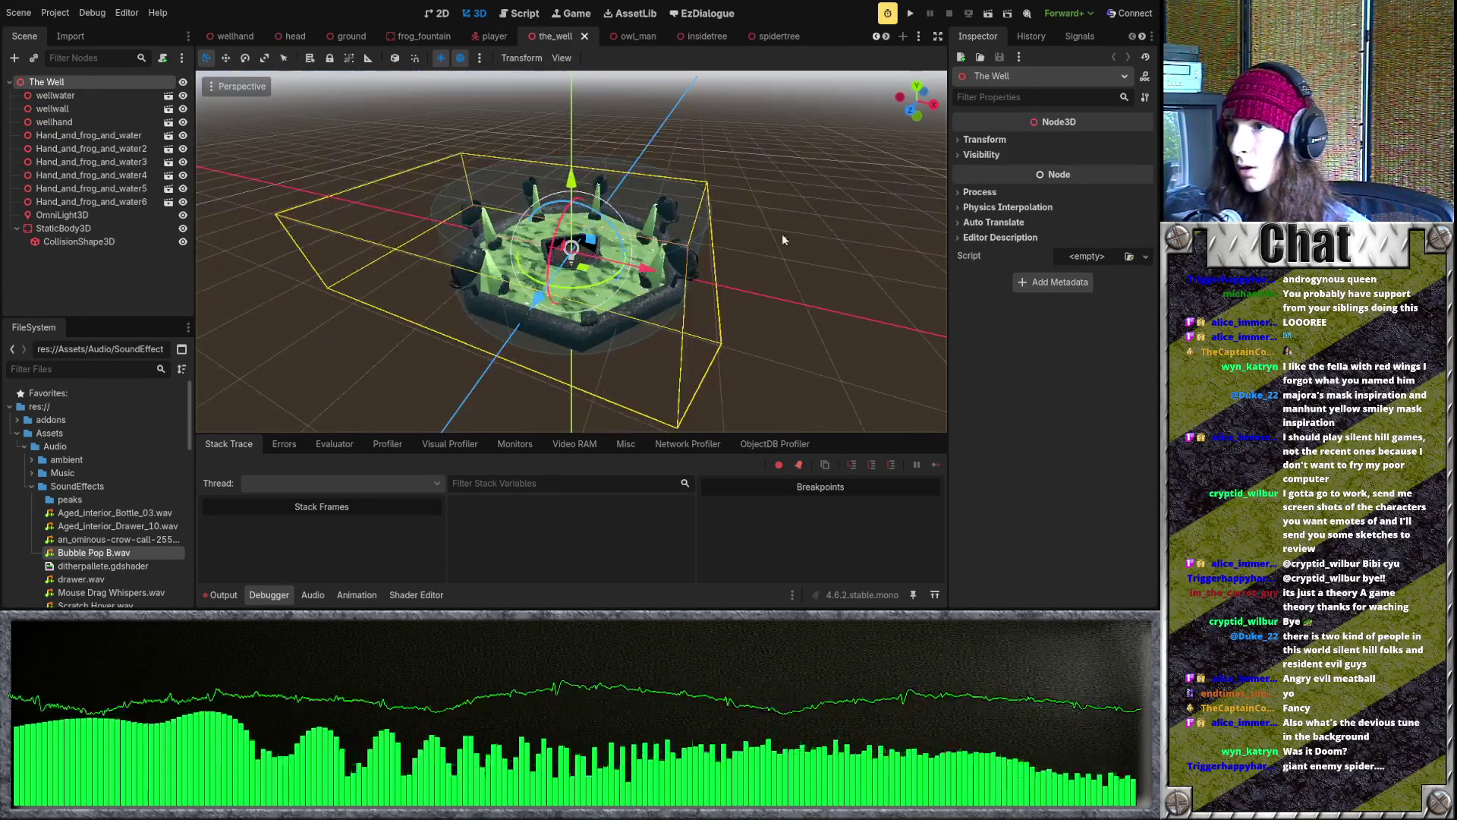
{"action": "left_click", "coordinate": [809, 222]}
{"action": "mouse_move", "coordinate": [652, 285]}
{"action": "left_mouse_down"}
{"action": "mouse_move", "coordinate": [667, 334]}
{"action": "mouse_move", "coordinate": [686, 287]}
{"action": "mouse_move", "coordinate": [608, 258]}
{"action": "mouse_move", "coordinate": [493, 266]}
{"action": "mouse_move", "coordinate": [775, 243]}
{"action": "mouse_move", "coordinate": [501, 243]}
{"action": "left_mouse_up"}
{"action": "scroll", "coordinate": [425, 273], "scroll_direction": "up", "scroll_amount": 4}
{"action": "scroll", "coordinate": [775, 243], "scroll_direction": "down", "scroll_amount": 2}
{"action": "scroll", "coordinate": [501, 243], "scroll_direction": "down", "scroll_amount": 1}
- Open the player scene and orbit to face the owl-masked character
{"action": "left_click", "coordinate": [486, 40]}
{"action": "mouse_move", "coordinate": [479, 129]}
{"action": "left_mouse_down"}
{"action": "mouse_move", "coordinate": [455, 154]}
{"action": "mouse_move", "coordinate": [254, 105]}
{"action": "mouse_move", "coordinate": [483, 199]}
{"action": "mouse_move", "coordinate": [714, 207]}
{"action": "left_mouse_up"}
{"action": "left_click", "coordinate": [501, 196]}
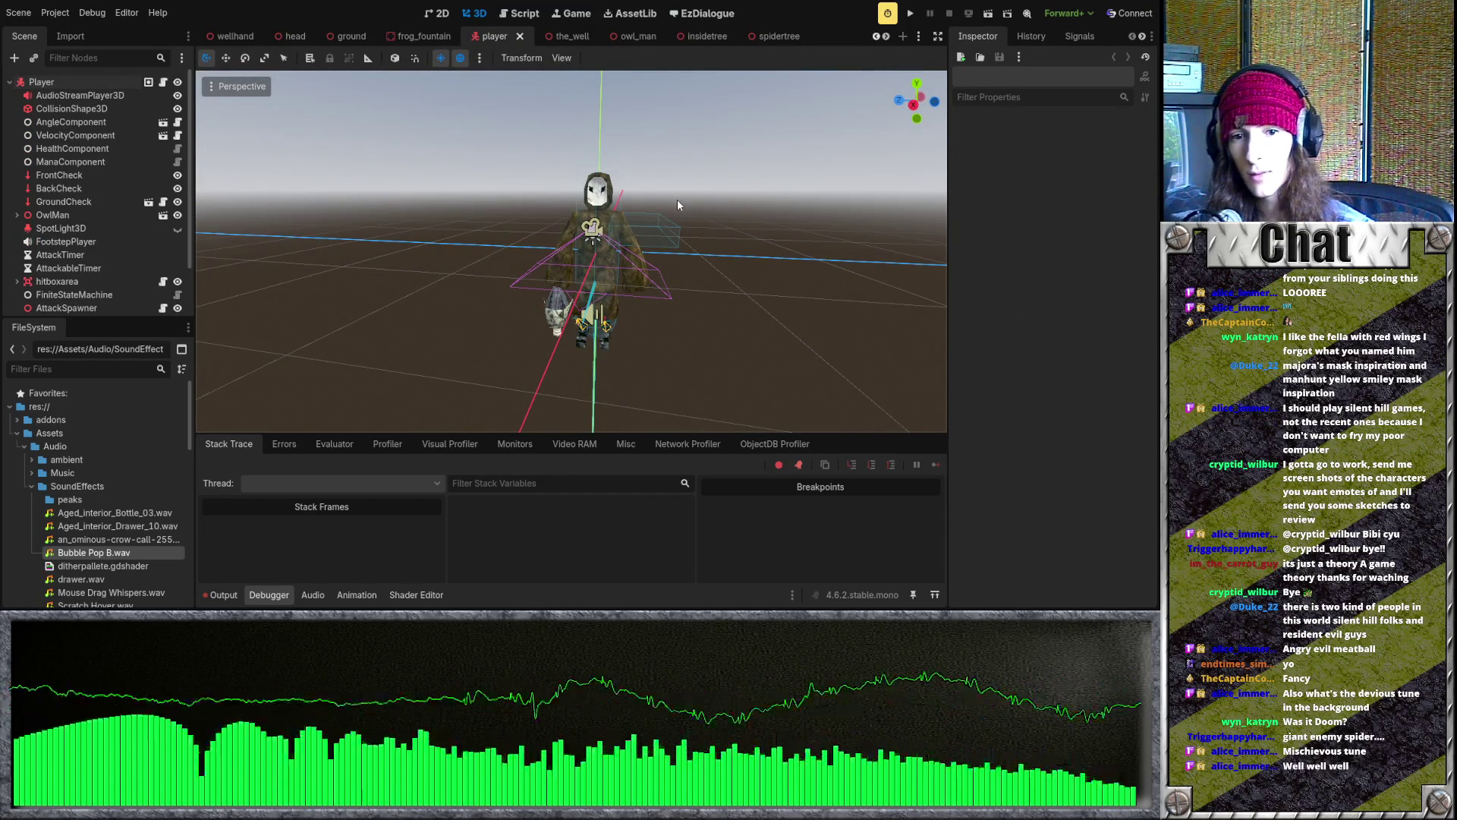
- Flip through the frog_fountain, wellhand, head and ground scenes
{"action": "scroll", "coordinate": [618, 233], "scroll_direction": "up", "scroll_amount": 2}
{"action": "left_click", "coordinate": [420, 36]}
{"action": "scroll", "coordinate": [334, 39], "scroll_direction": "up", "scroll_amount": 2}
{"action": "scroll", "coordinate": [537, 36], "scroll_direction": "up", "scroll_amount": 2}
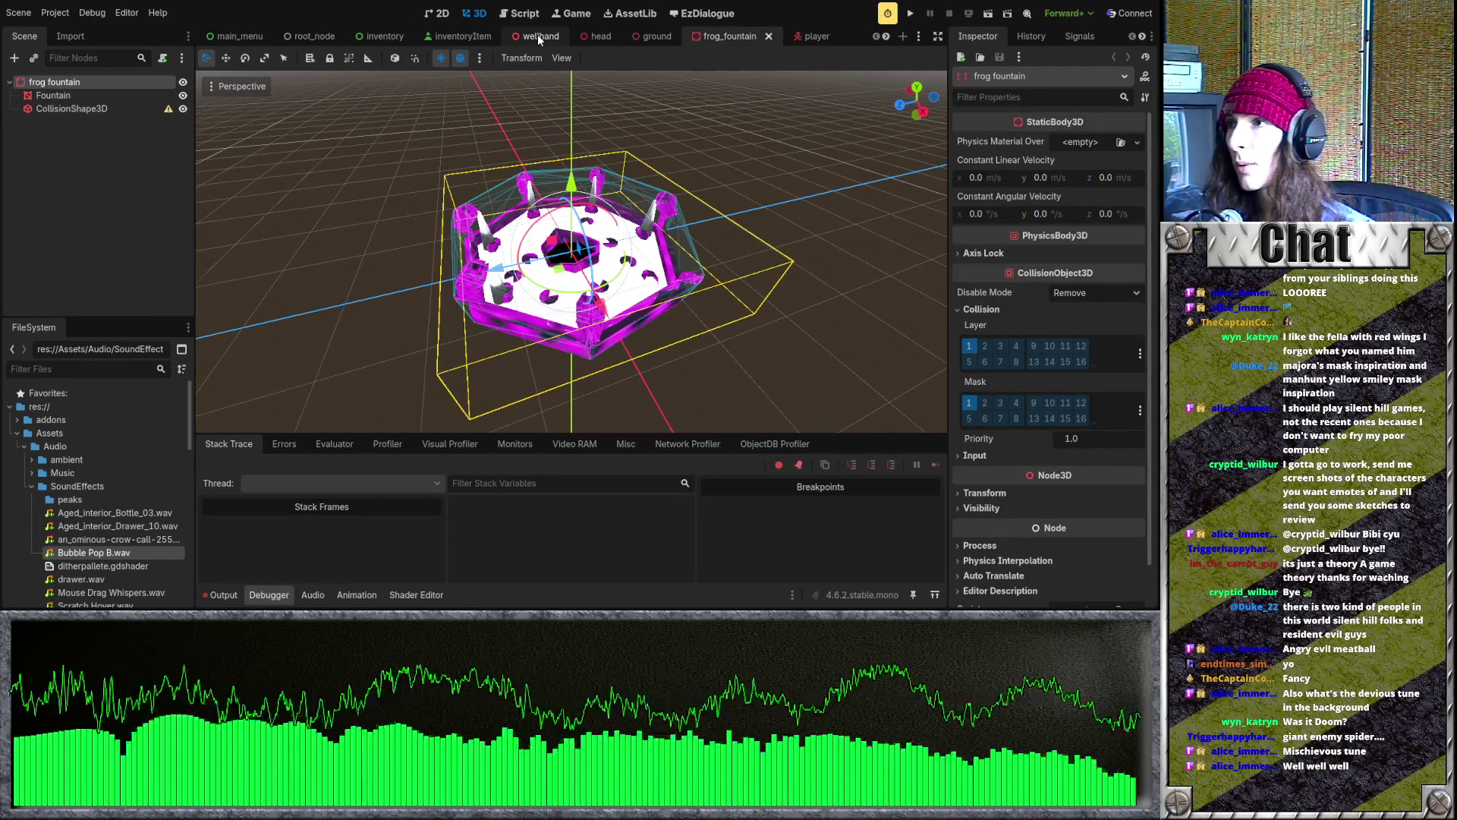
{"action": "left_click", "coordinate": [539, 36]}
{"action": "left_click", "coordinate": [600, 38]}
{"action": "left_click", "coordinate": [664, 38]}
- Step through player and the_well to the head scene, then return to frog_fountain
{"action": "scroll", "coordinate": [666, 38], "scroll_direction": "down", "scroll_amount": 2}
{"action": "left_click", "coordinate": [663, 38]}
{"action": "left_click", "coordinate": [707, 39]}
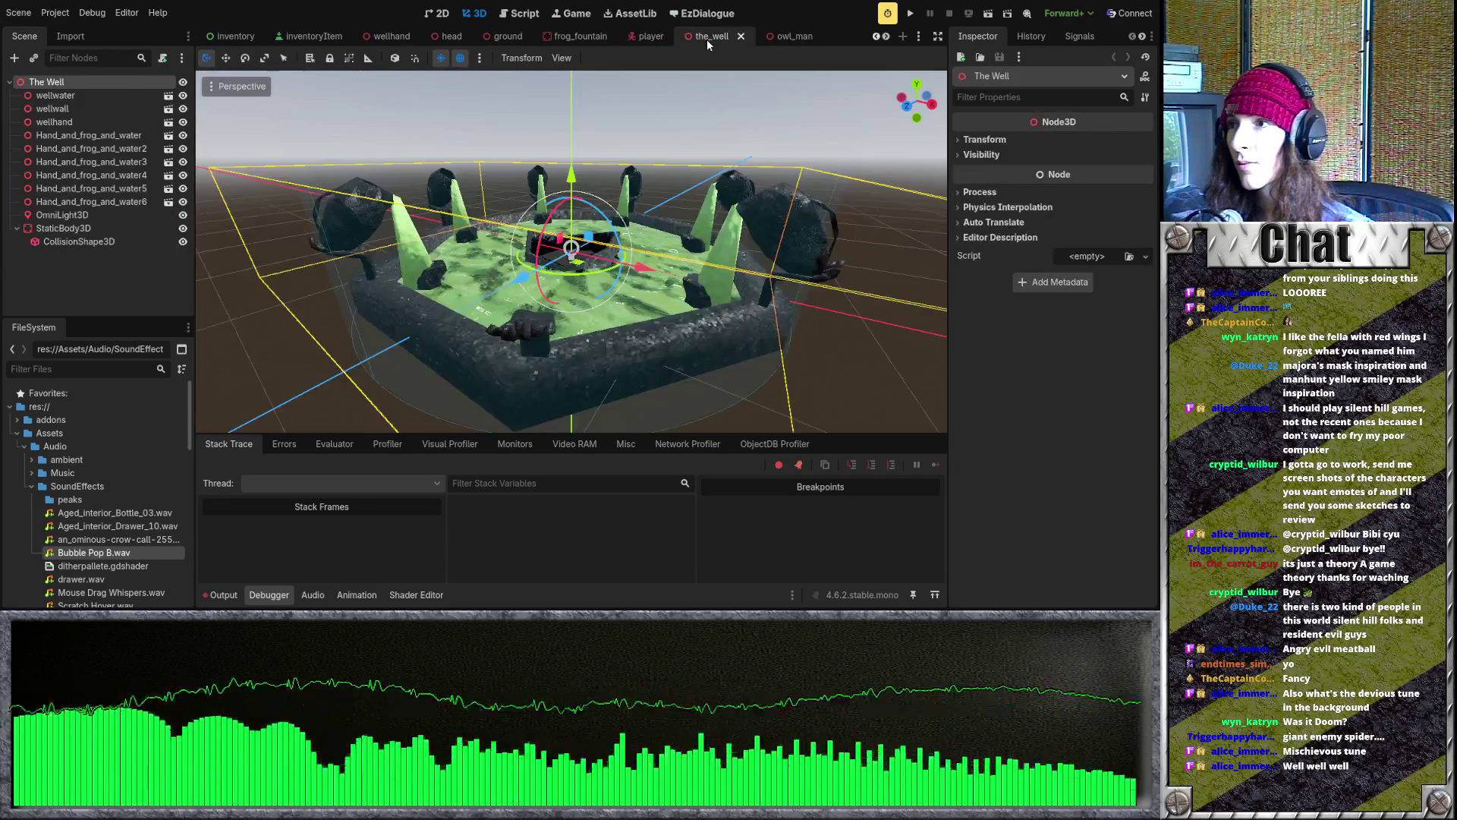
{"action": "left_click", "coordinate": [452, 38]}
{"action": "left_click", "coordinate": [778, 240]}
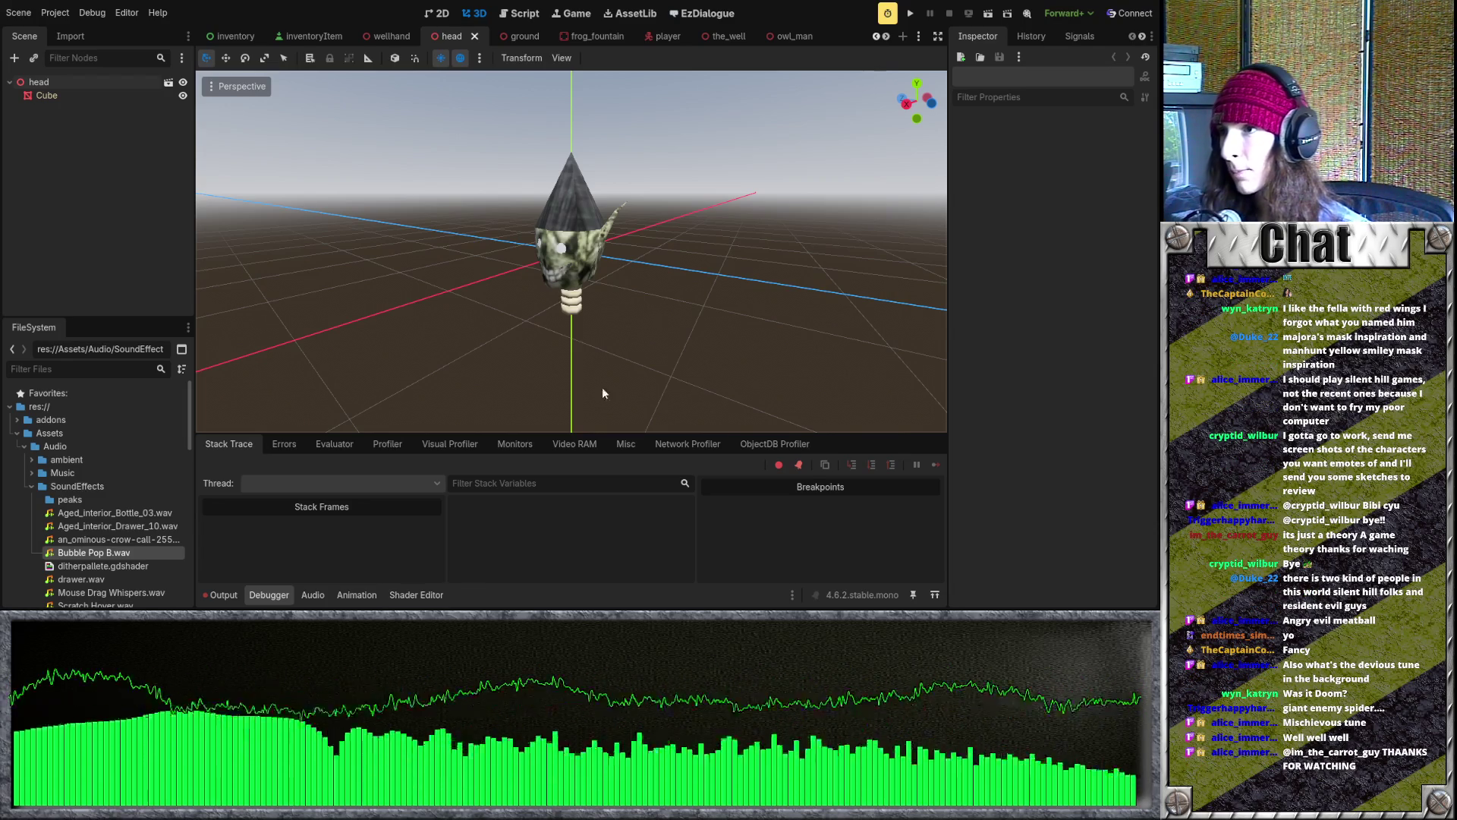
{"action": "left_click", "coordinate": [577, 42]}
- Step through the ground, player, the_well, owl_man, inside_of_tree and player_tracking_camera scenes
{"action": "left_click", "coordinate": [503, 39]}
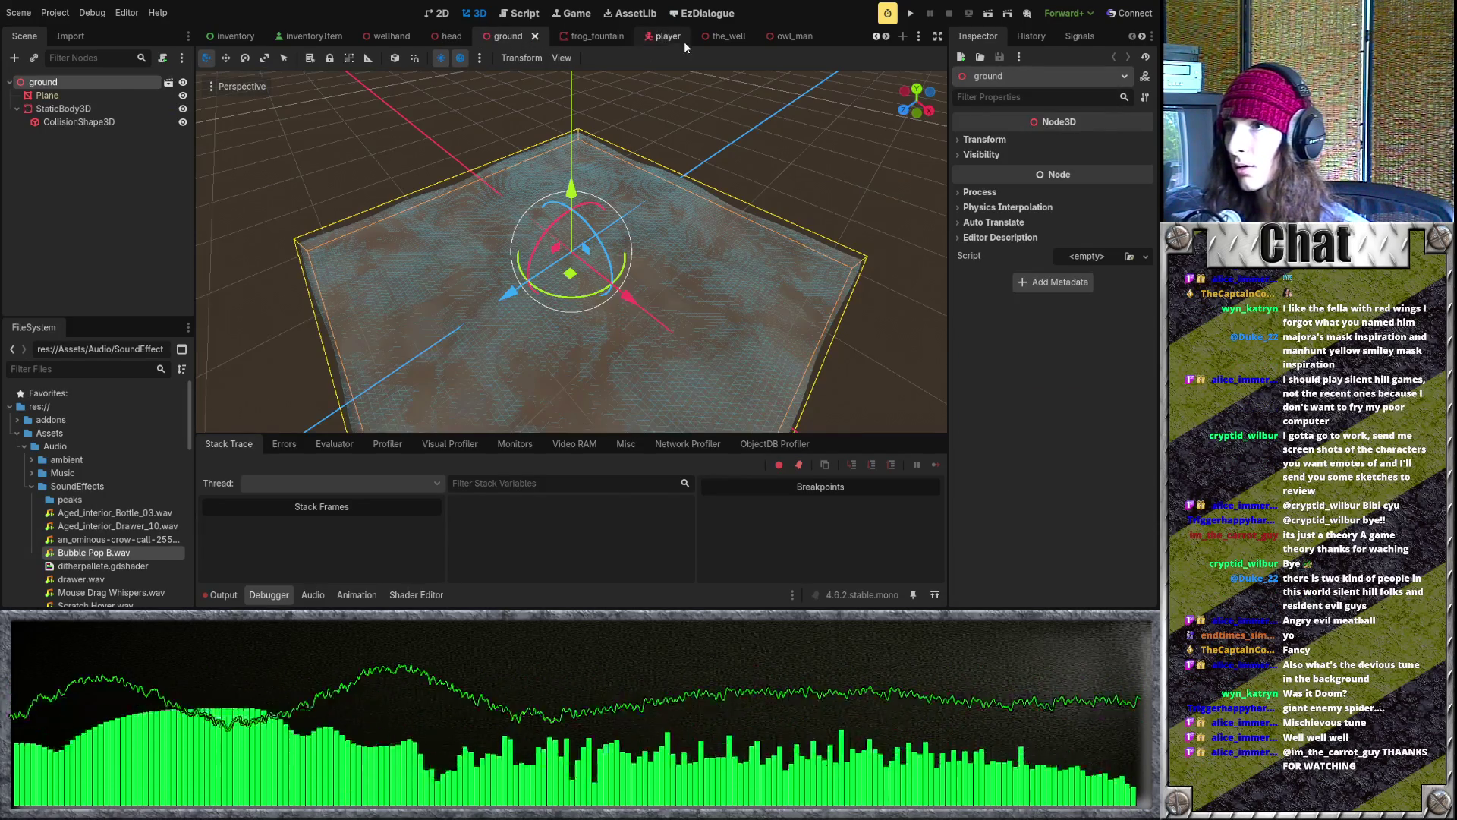
{"action": "left_click", "coordinate": [683, 41]}
{"action": "left_click", "coordinate": [726, 39]}
{"action": "left_click", "coordinate": [648, 35]}
{"action": "left_click", "coordinate": [697, 38]}
{"action": "left_click", "coordinate": [722, 39]}
{"action": "left_click", "coordinate": [721, 38]}
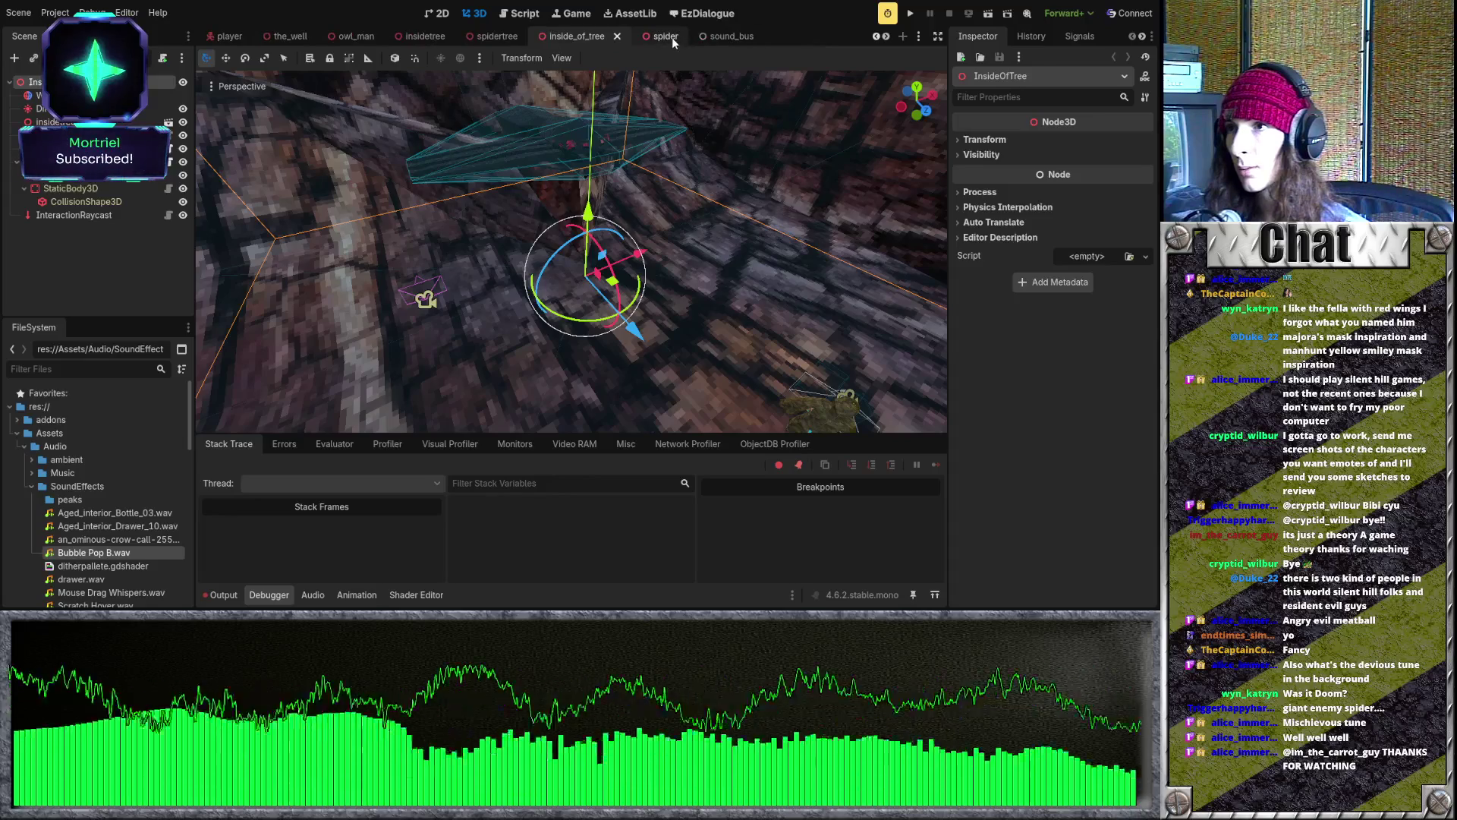
{"action": "left_click", "coordinate": [700, 42]}
- Open the meatball scene and orbit the view to see the meatball's face
{"action": "left_click", "coordinate": [729, 42]}
{"action": "left_click", "coordinate": [734, 297]}
{"action": "scroll", "coordinate": [735, 298], "scroll_direction": "down", "scroll_amount": 5}
{"action": "mouse_move", "coordinate": [465, 258]}
{"action": "left_mouse_down"}
{"action": "mouse_move", "coordinate": [716, 274]}
{"action": "mouse_move", "coordinate": [710, 259]}
{"action": "mouse_move", "coordinate": [841, 228]}
{"action": "left_mouse_up"}
{"action": "scroll", "coordinate": [710, 260], "scroll_direction": "up", "scroll_amount": 2}
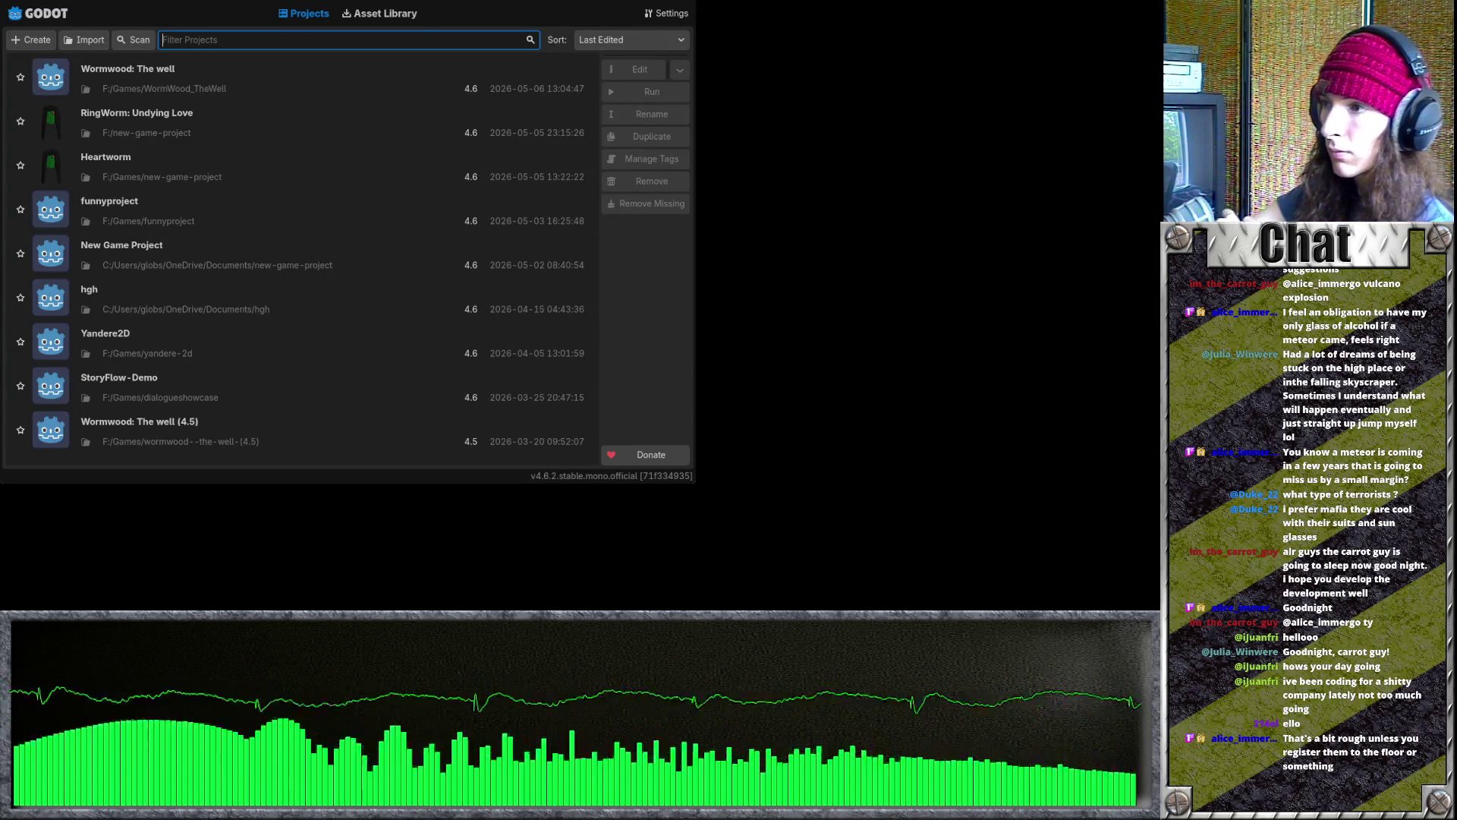
- Open the RingWorm: Undying Love project from the Project Manager's list
{"action": "double_click", "coordinate": [216, 122]}
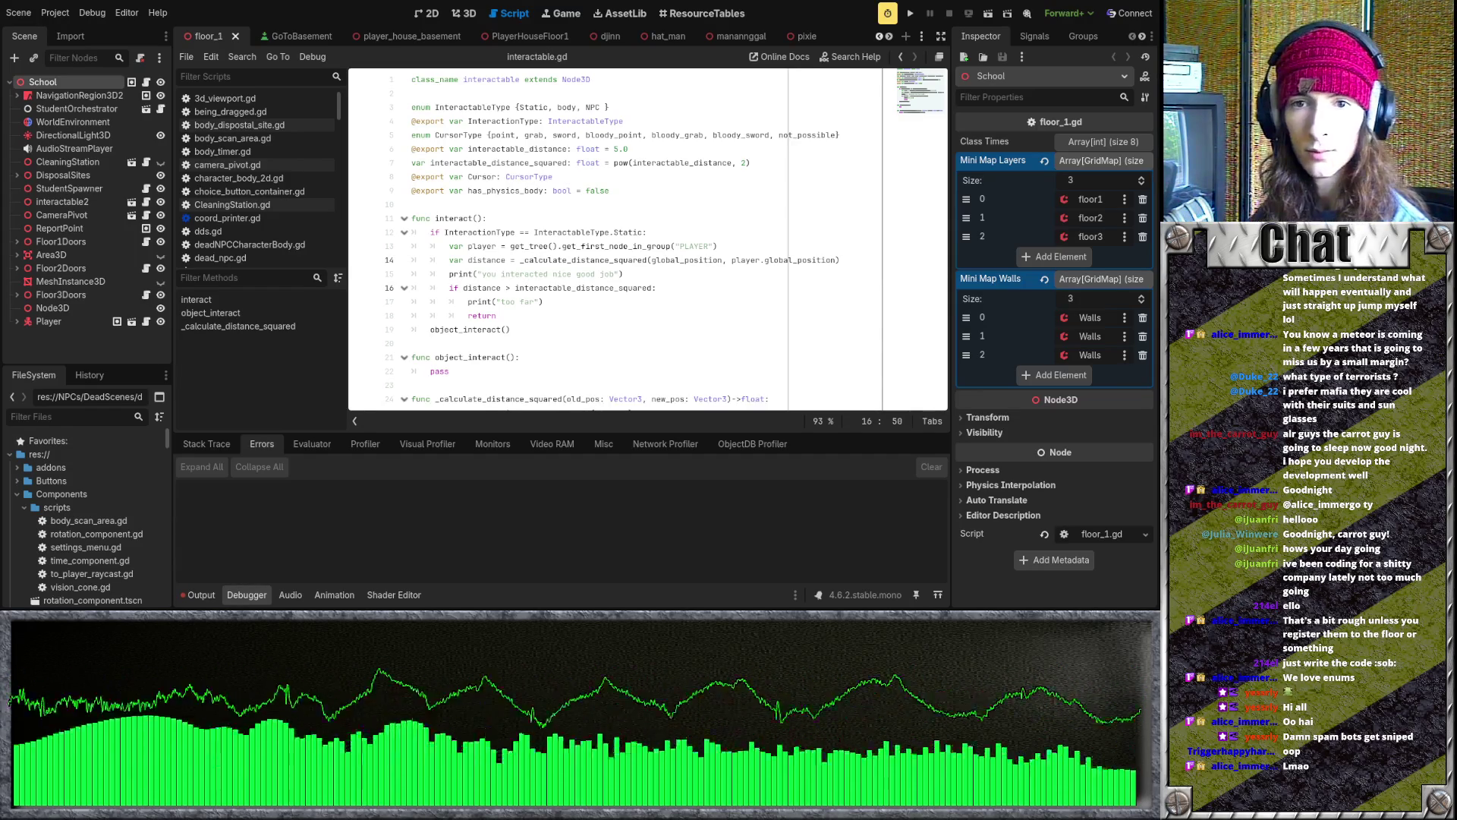
{"action": "left_click", "coordinate": [571, 287]}
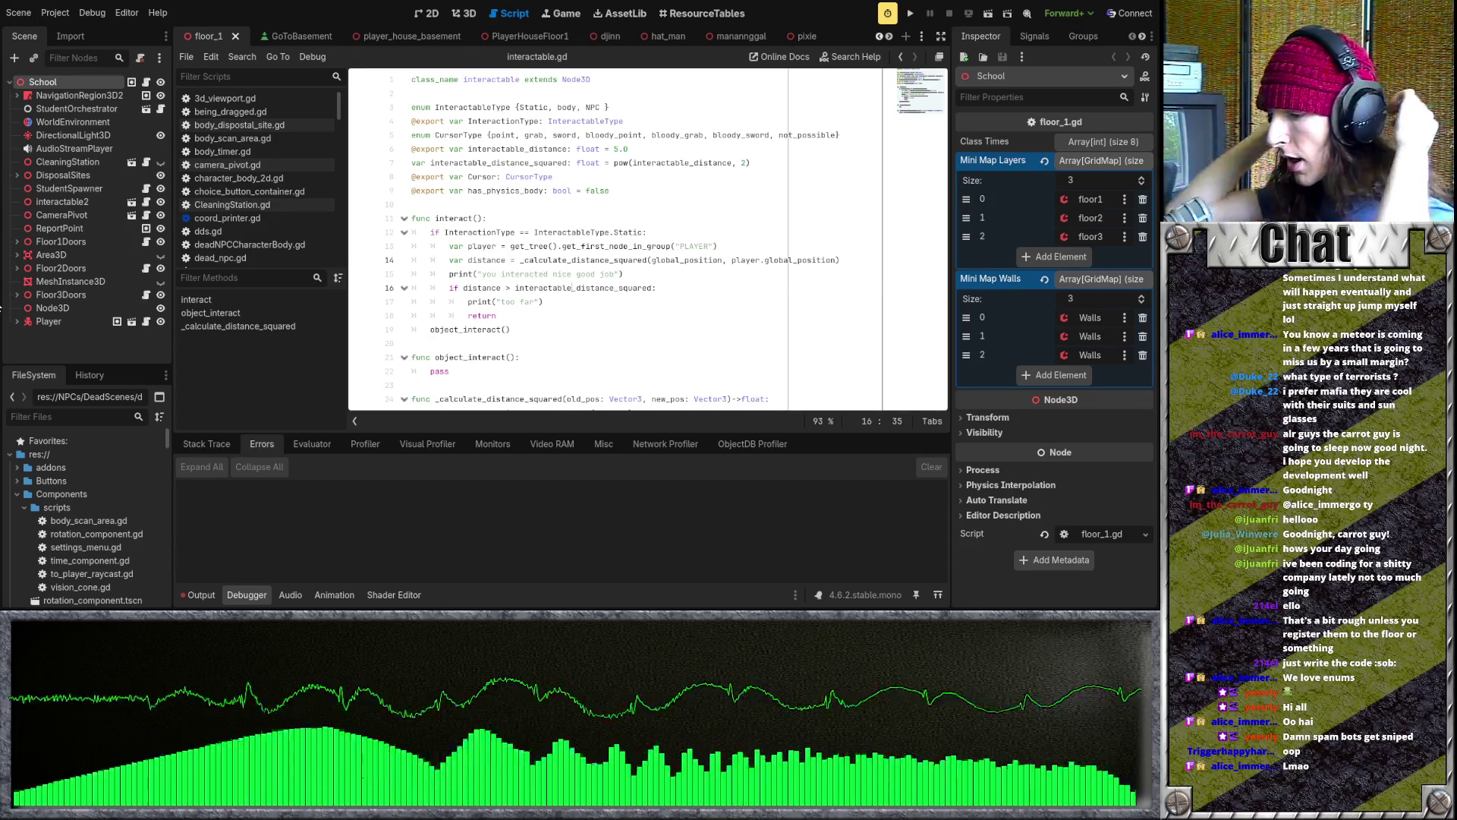
{"action": "left_click", "coordinate": [621, 287]}
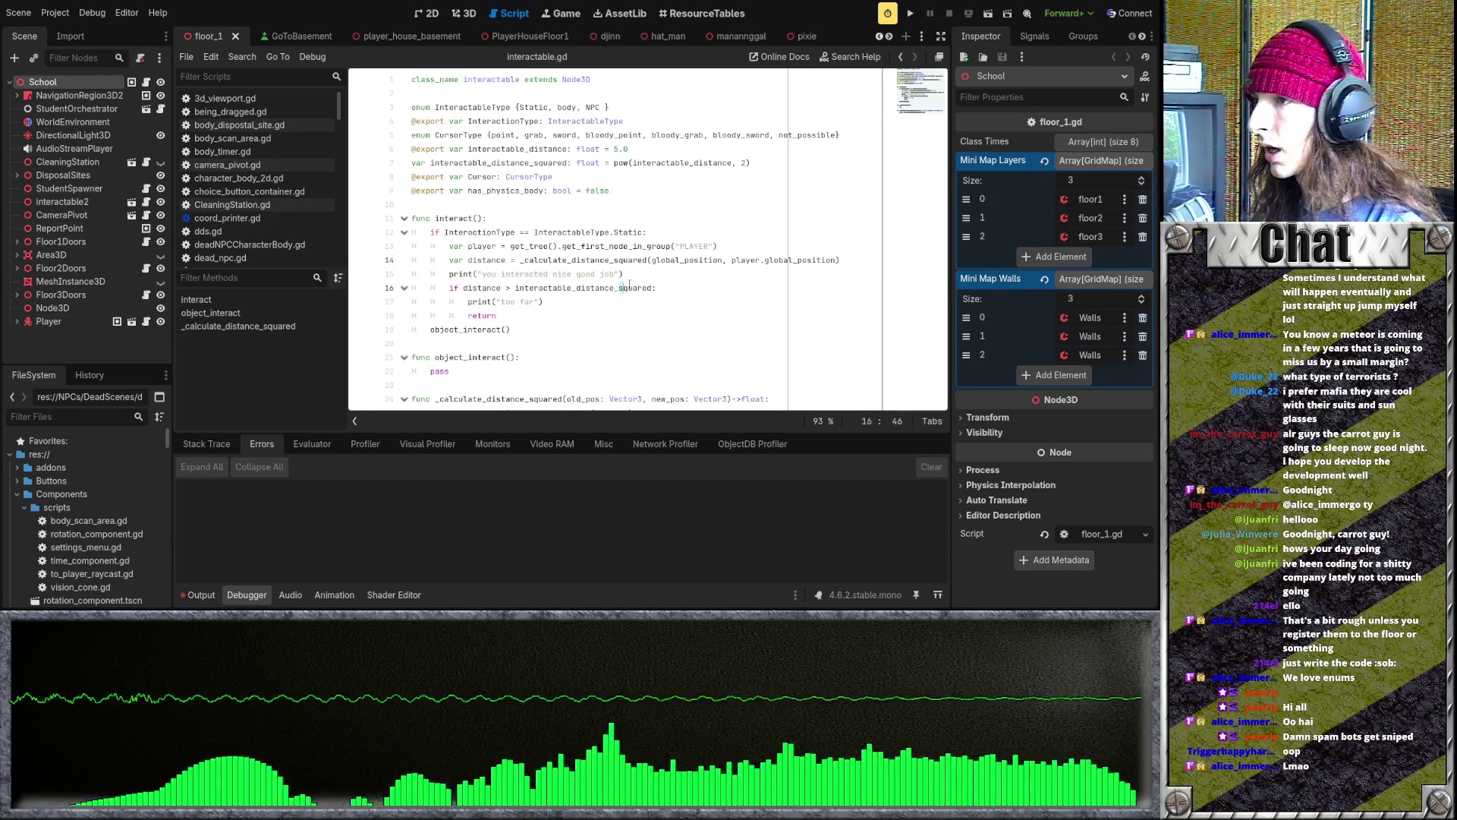
{"action": "left_click", "coordinate": [609, 148]}
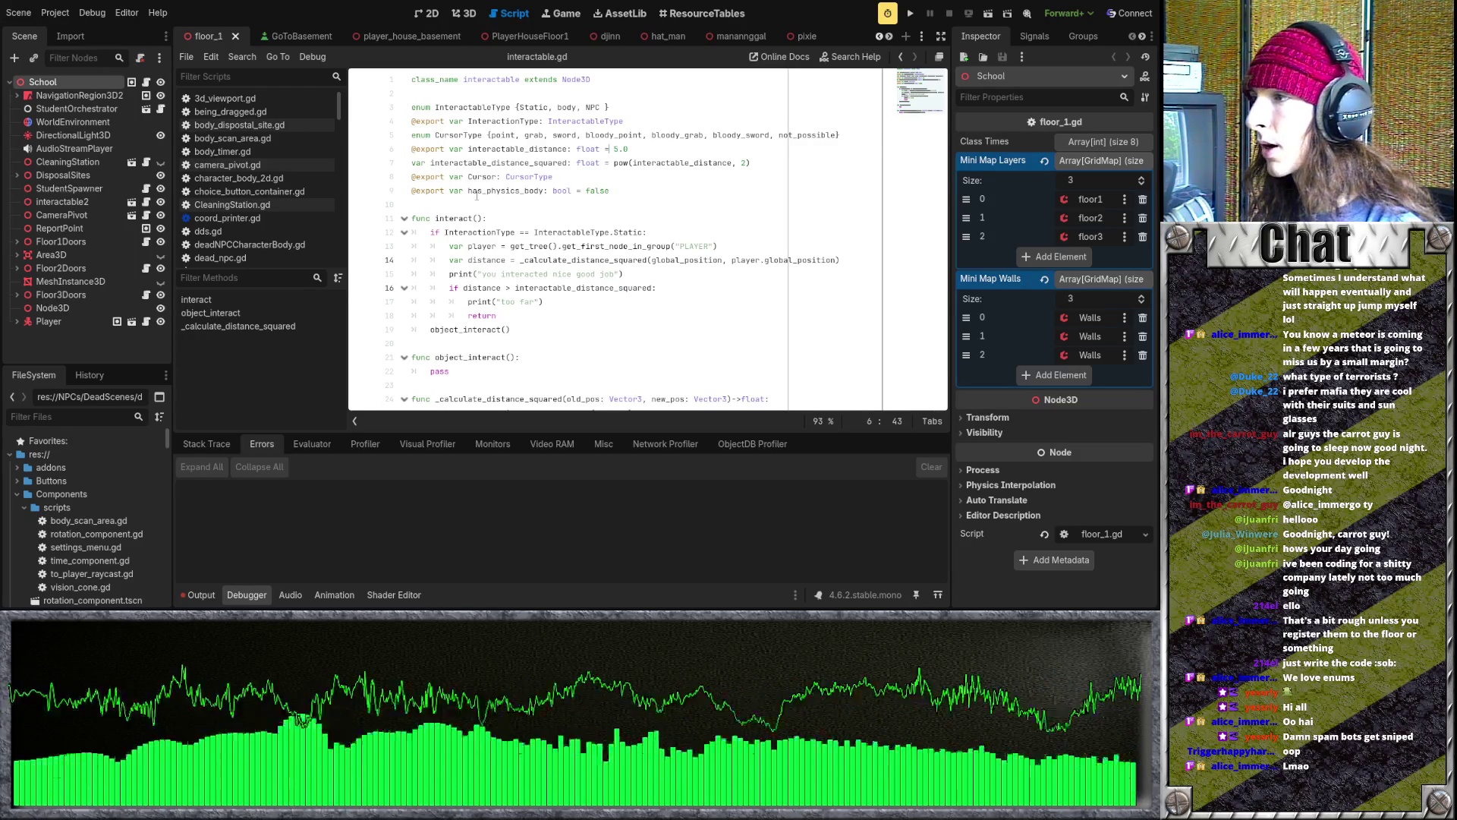
{"action": "left_click", "coordinate": [533, 202]}
{"action": "scroll", "coordinate": [583, 245], "scroll_direction": "down", "scroll_amount": 1}
{"action": "scroll", "coordinate": [577, 242], "scroll_direction": "up", "scroll_amount": 1}
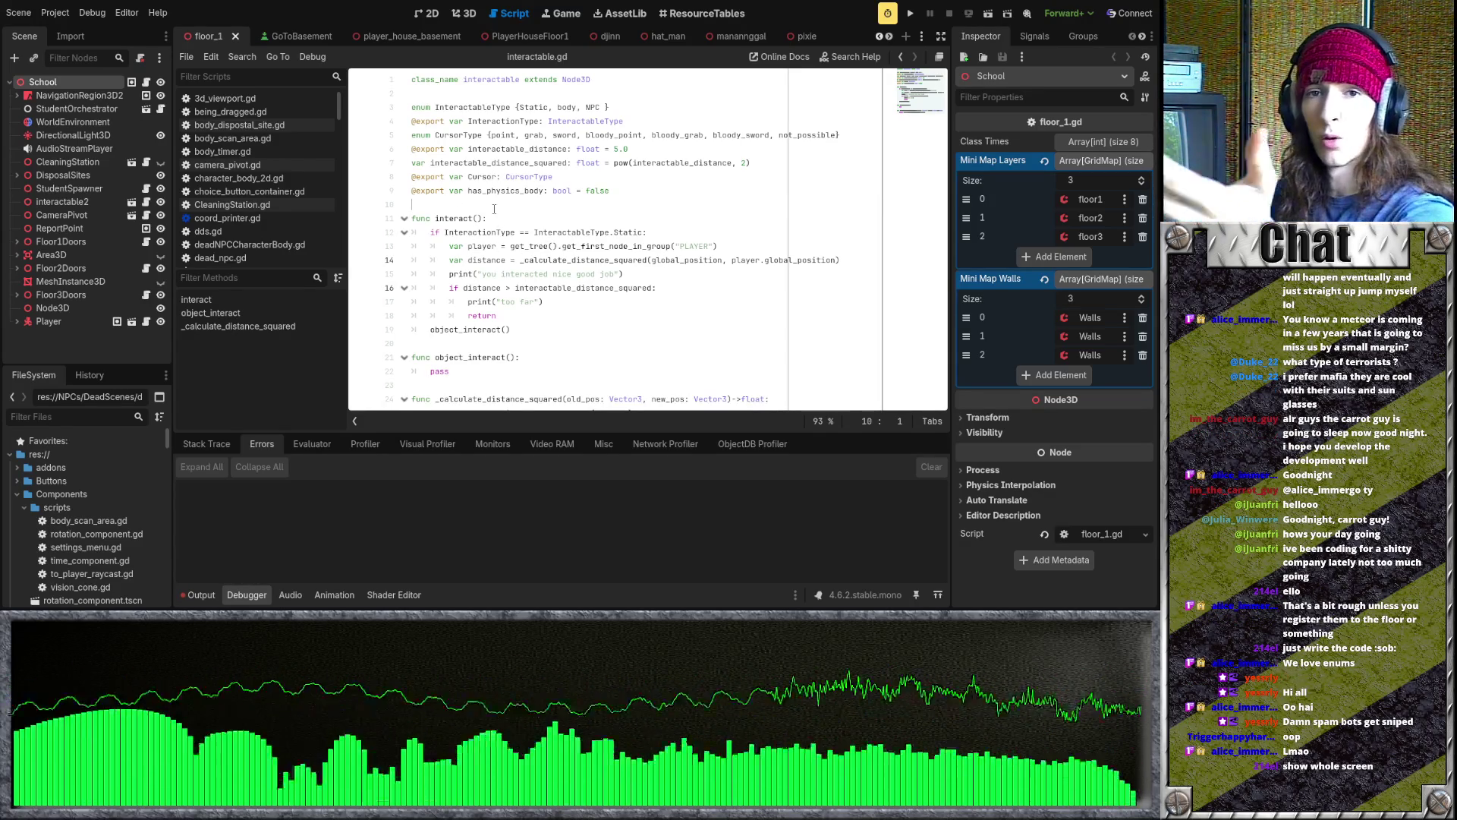
{"action": "left_click", "coordinate": [539, 260]}
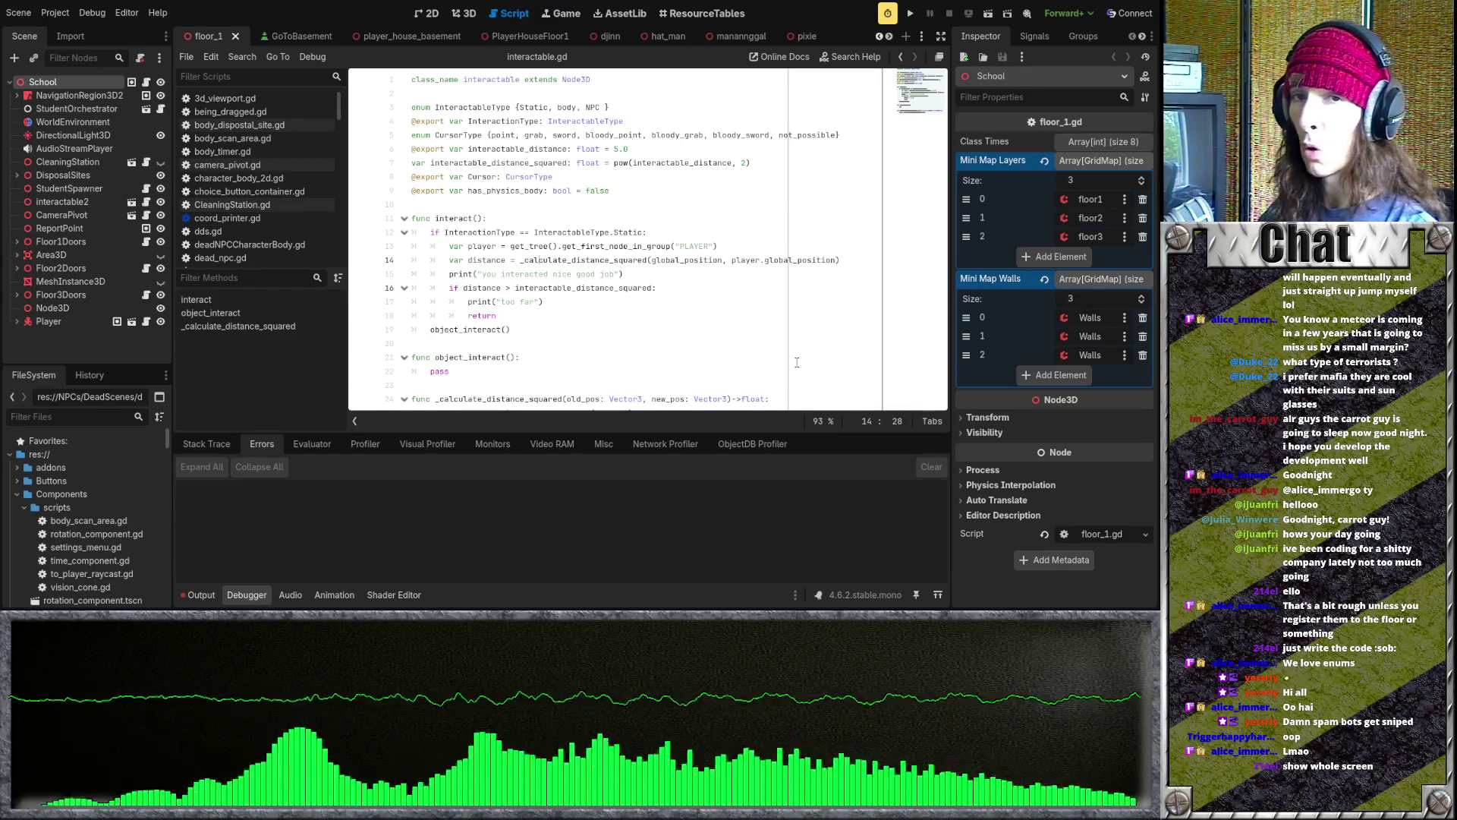
{"action": "left_click", "coordinate": [608, 259]}
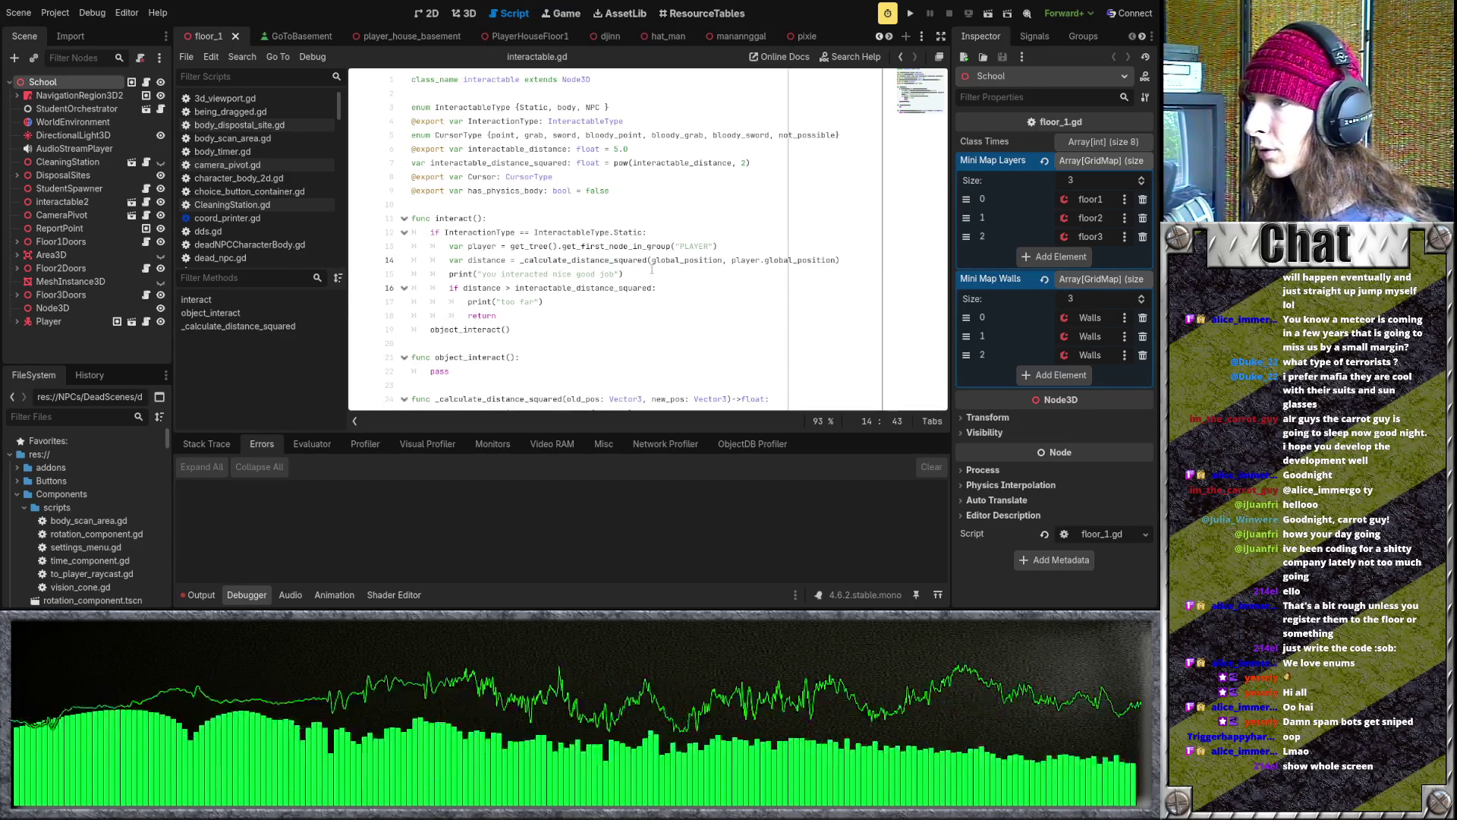
{"action": "left_click_drag", "start_coordinate": [624, 275], "coordinate": [449, 275]}
{"action": "left_click", "coordinate": [643, 276]}
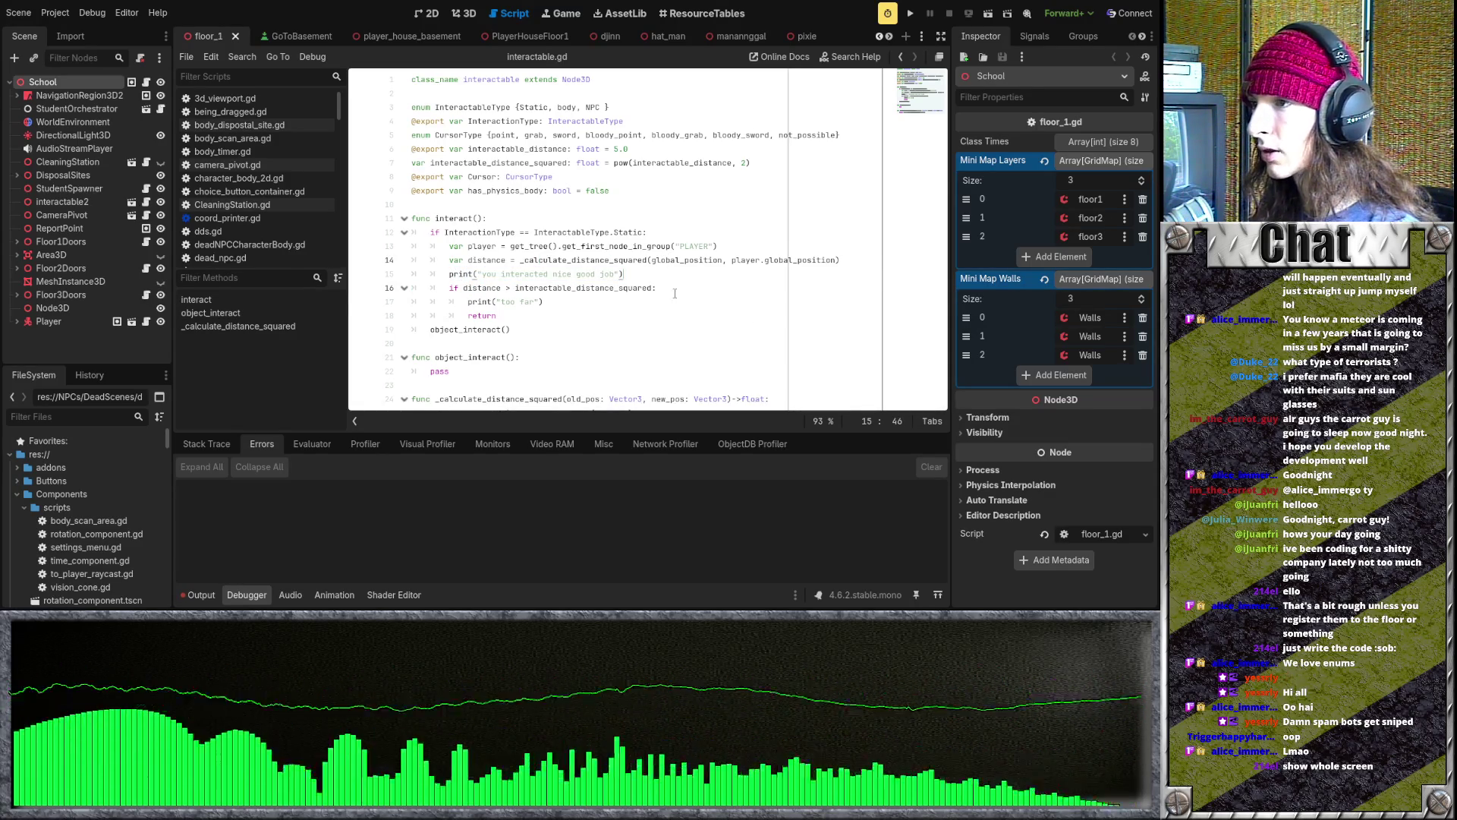
{"action": "left_click_drag", "start_coordinate": [624, 275], "coordinate": [444, 275]}
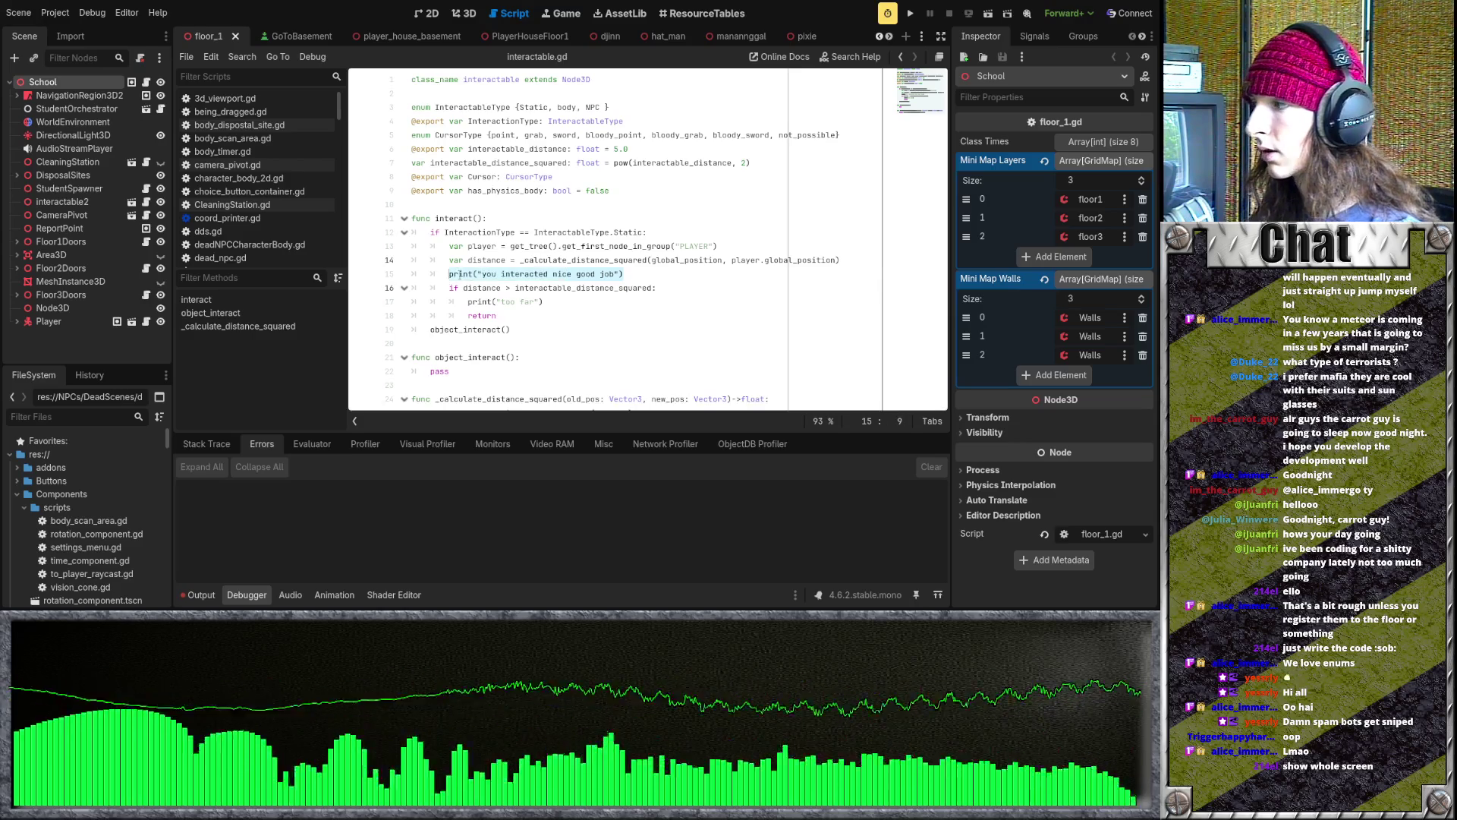
{"action": "left_click", "coordinate": [599, 273]}
{"action": "left_click", "coordinate": [626, 273]}
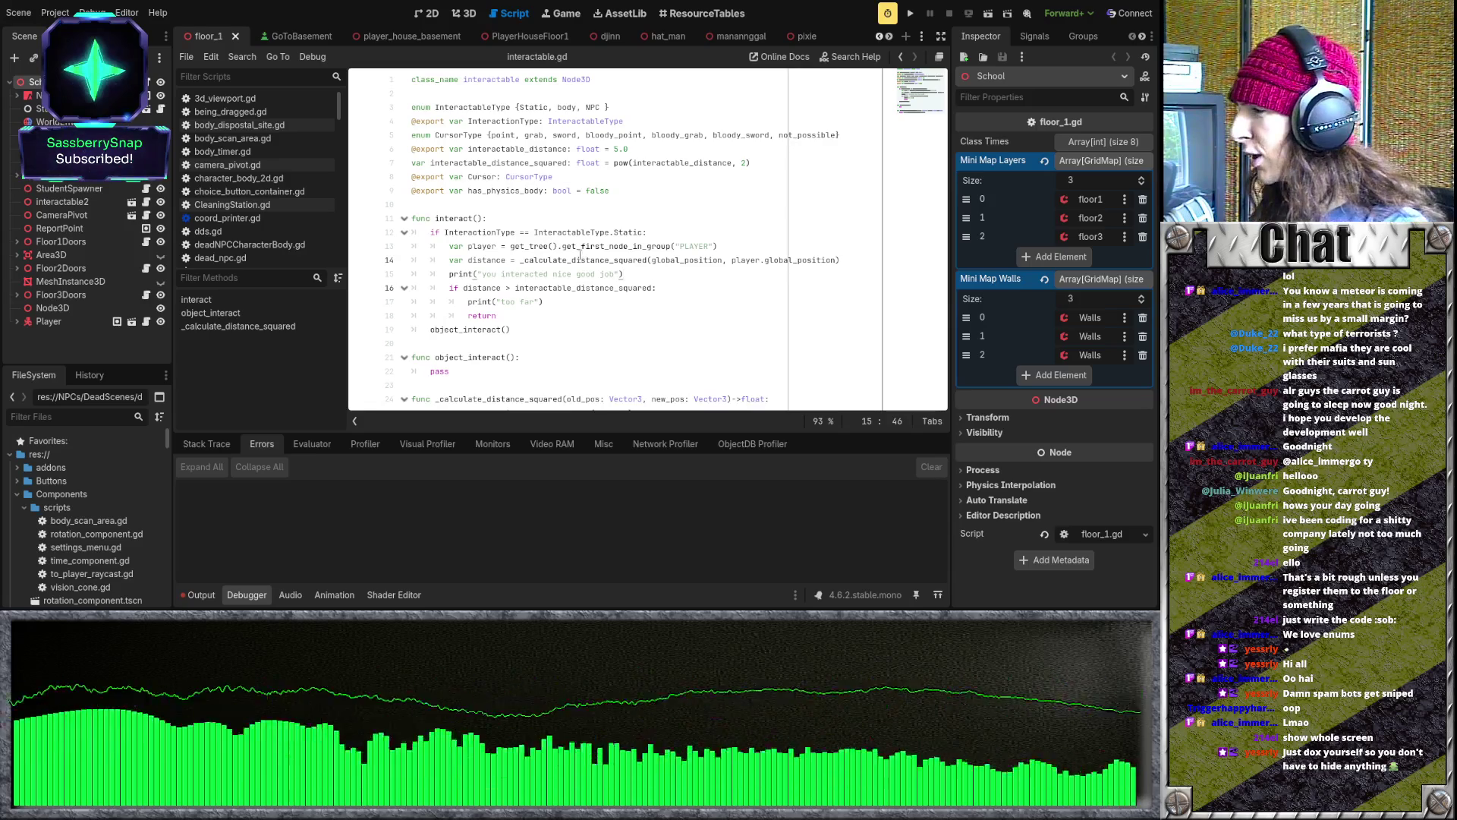
{"action": "left_click", "coordinate": [560, 248]}
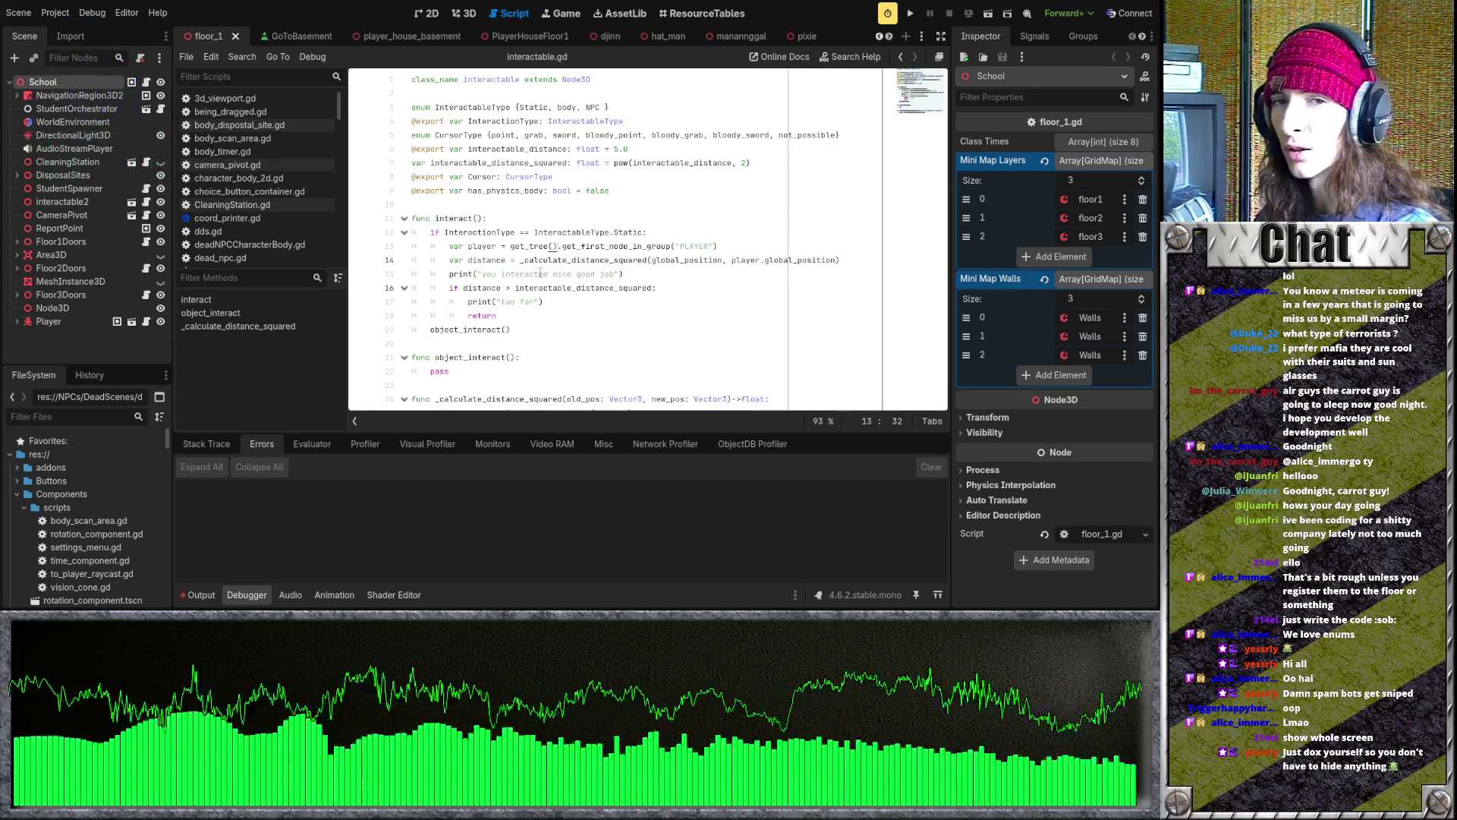
{"action": "scroll", "coordinate": [501, 319], "scroll_direction": "down", "scroll_amount": 1}
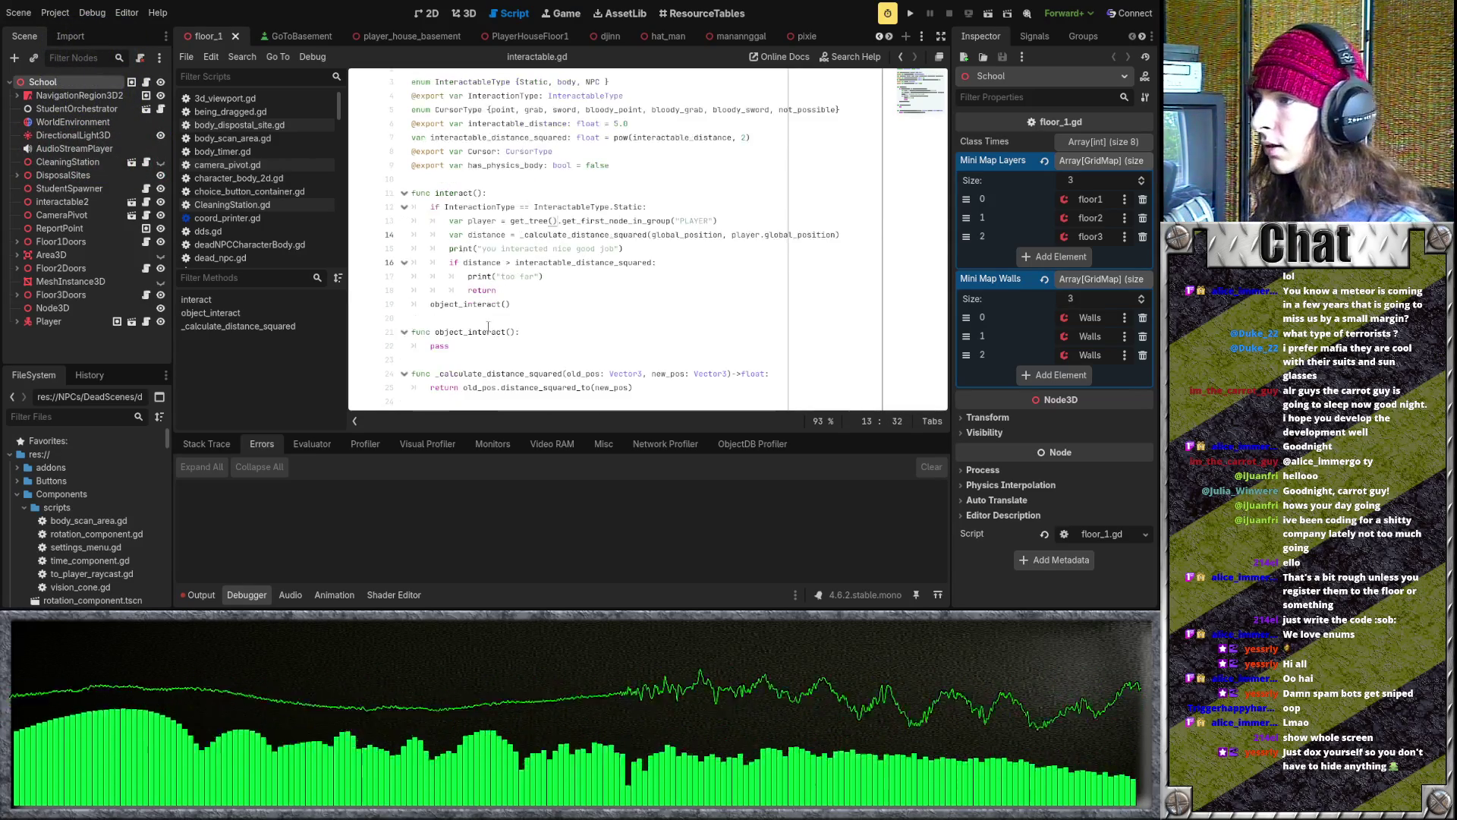
{"action": "scroll", "coordinate": [512, 334], "scroll_direction": "up", "scroll_amount": 1}
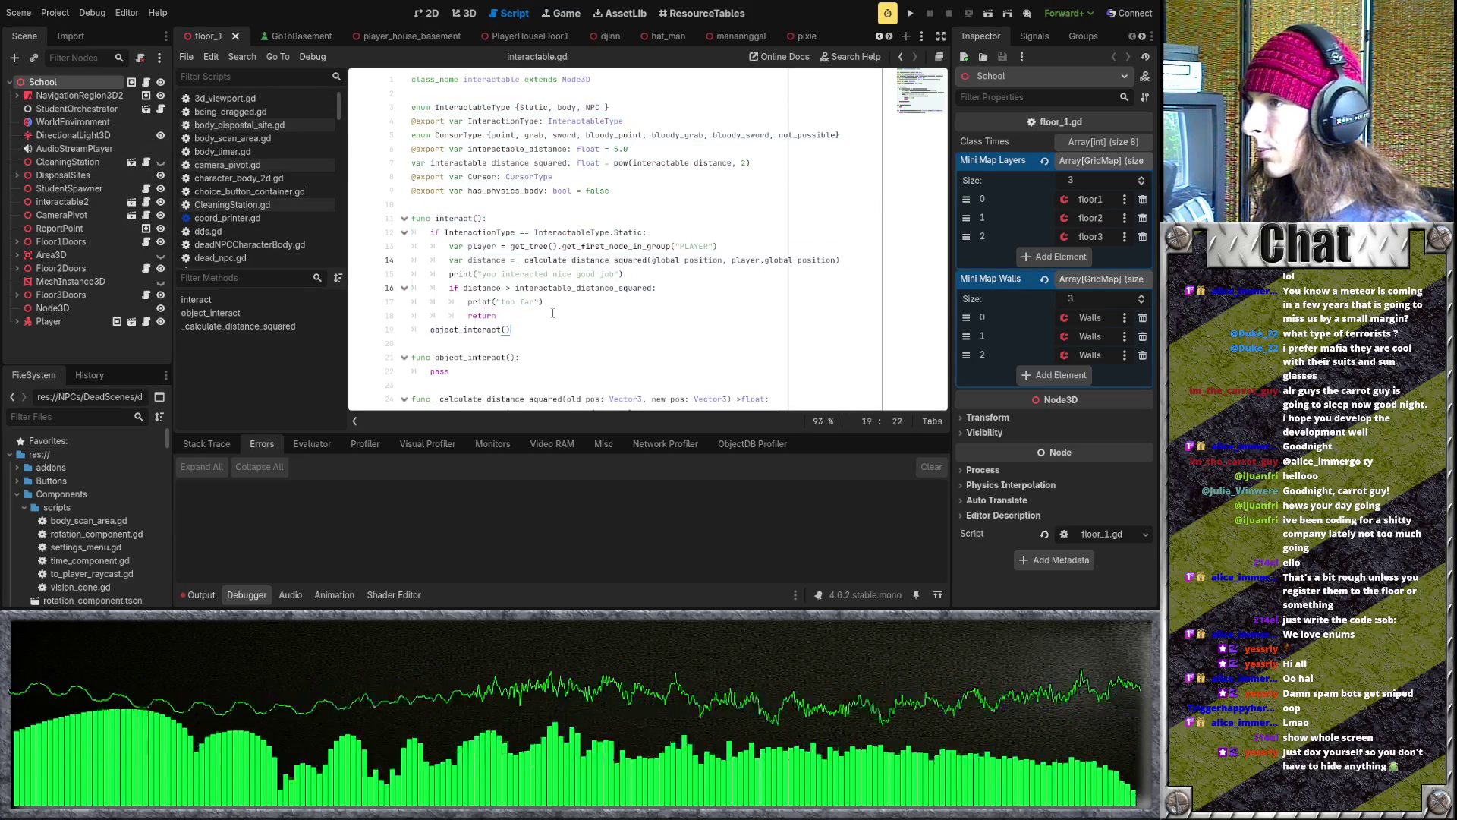
{"action": "left_click_drag", "start_coordinate": [511, 330], "coordinate": [411, 176]}
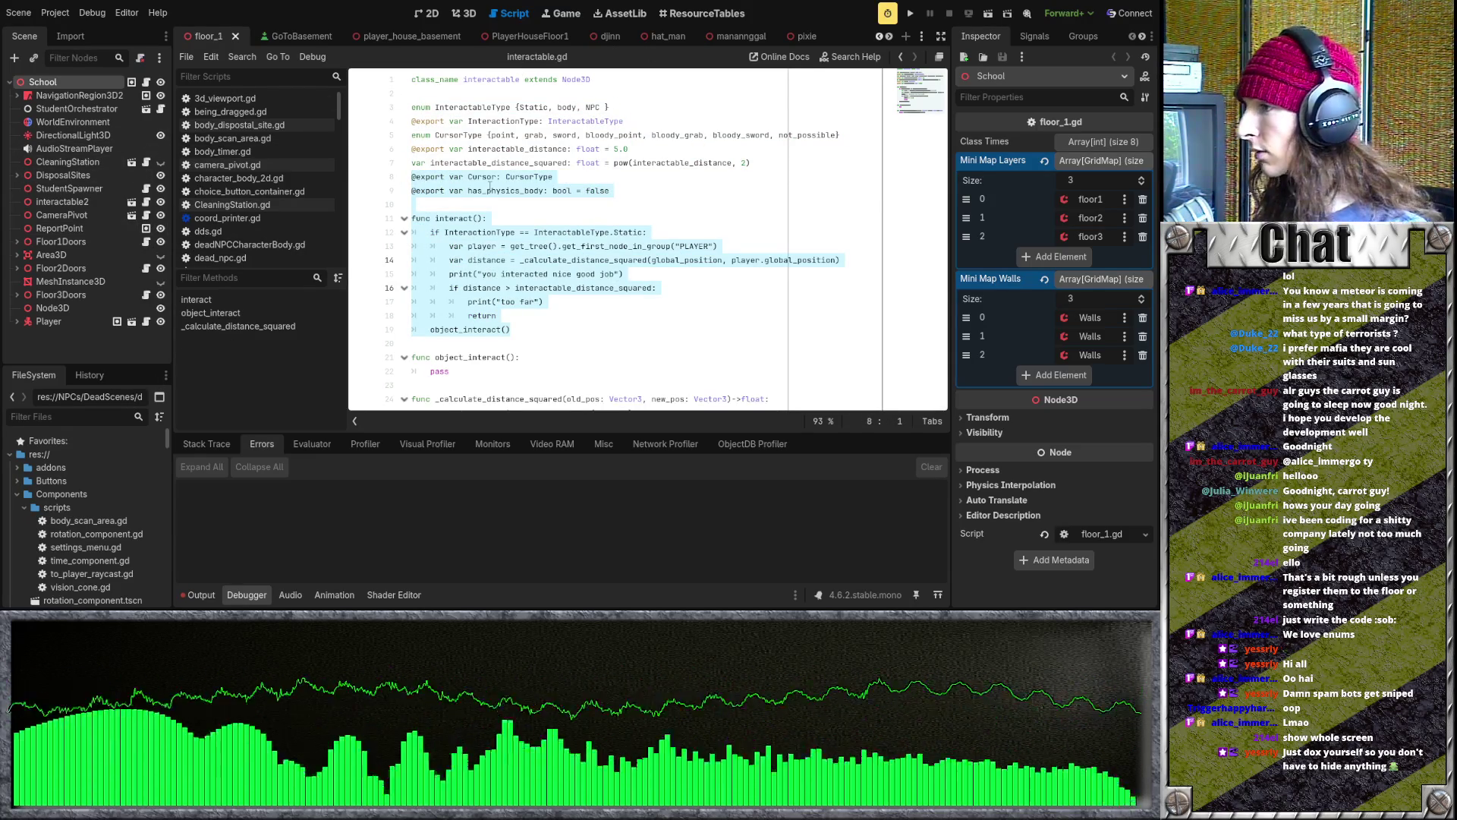
{"action": "left_click", "coordinate": [490, 191]}
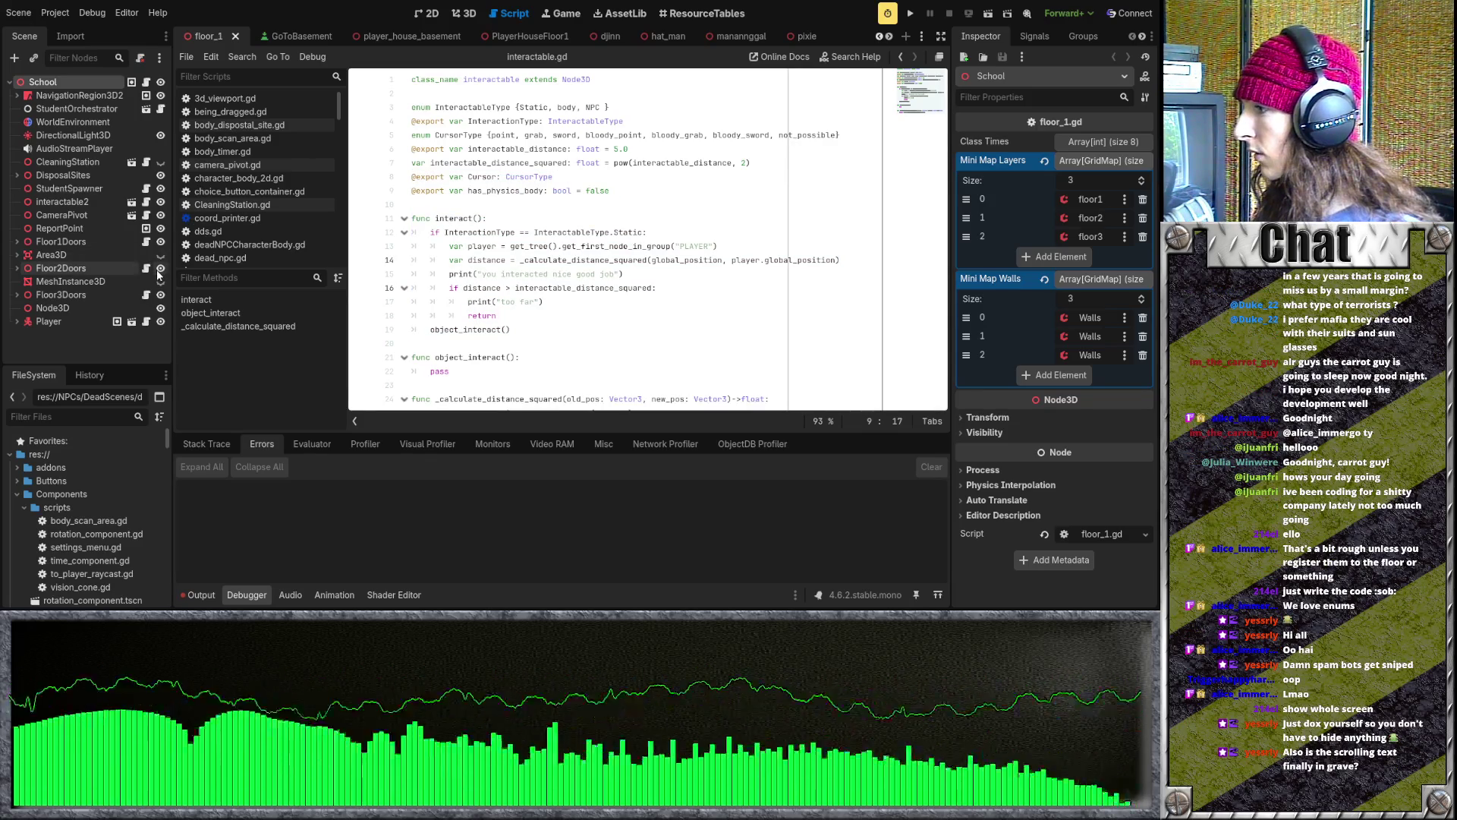
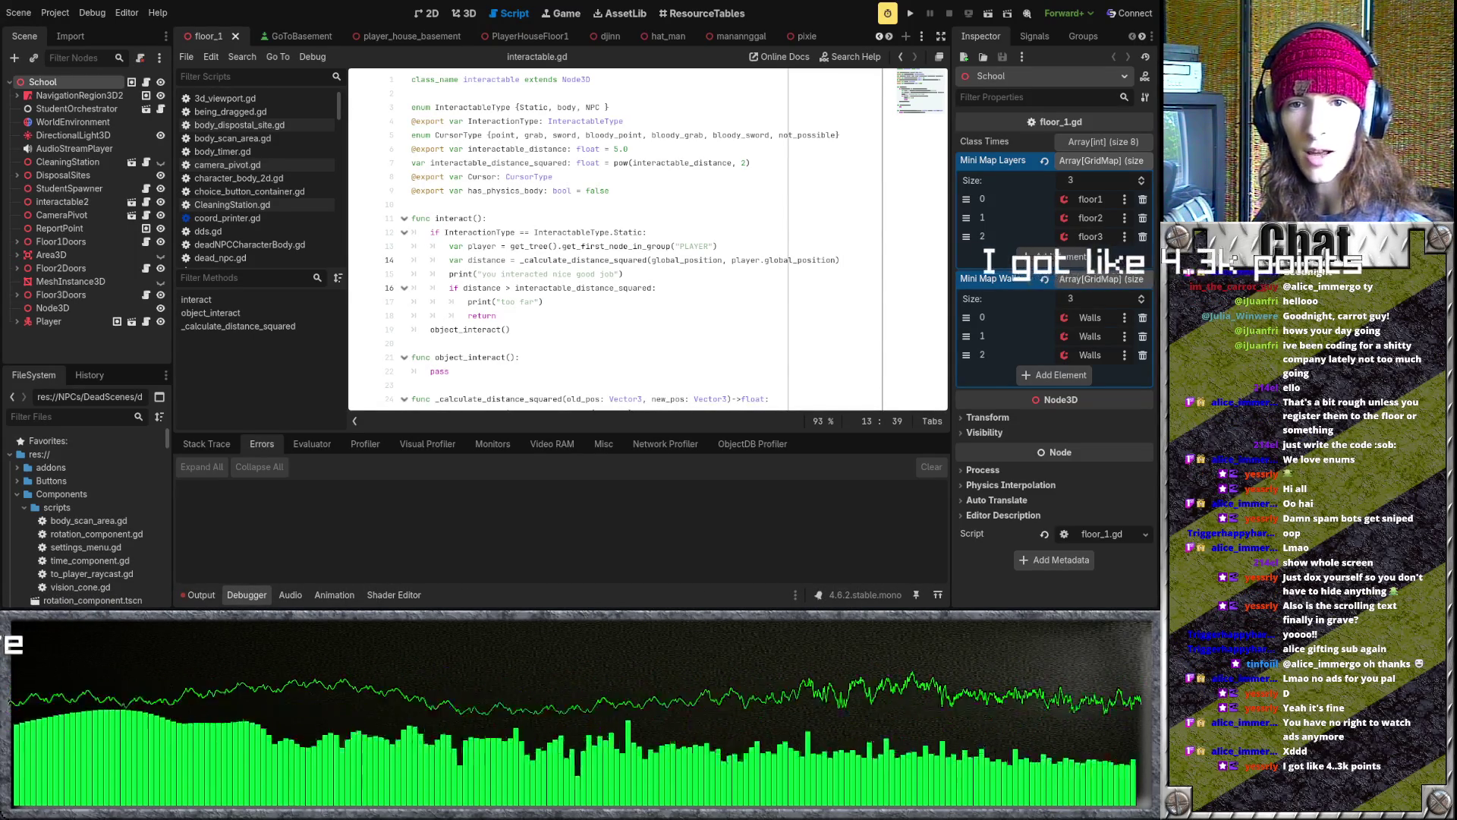
- Review the interact script's distance check, object_interact() call and InteractableType.Static condition
{"action": "left_click", "coordinate": [659, 288]}
{"action": "left_click", "coordinate": [661, 314]}
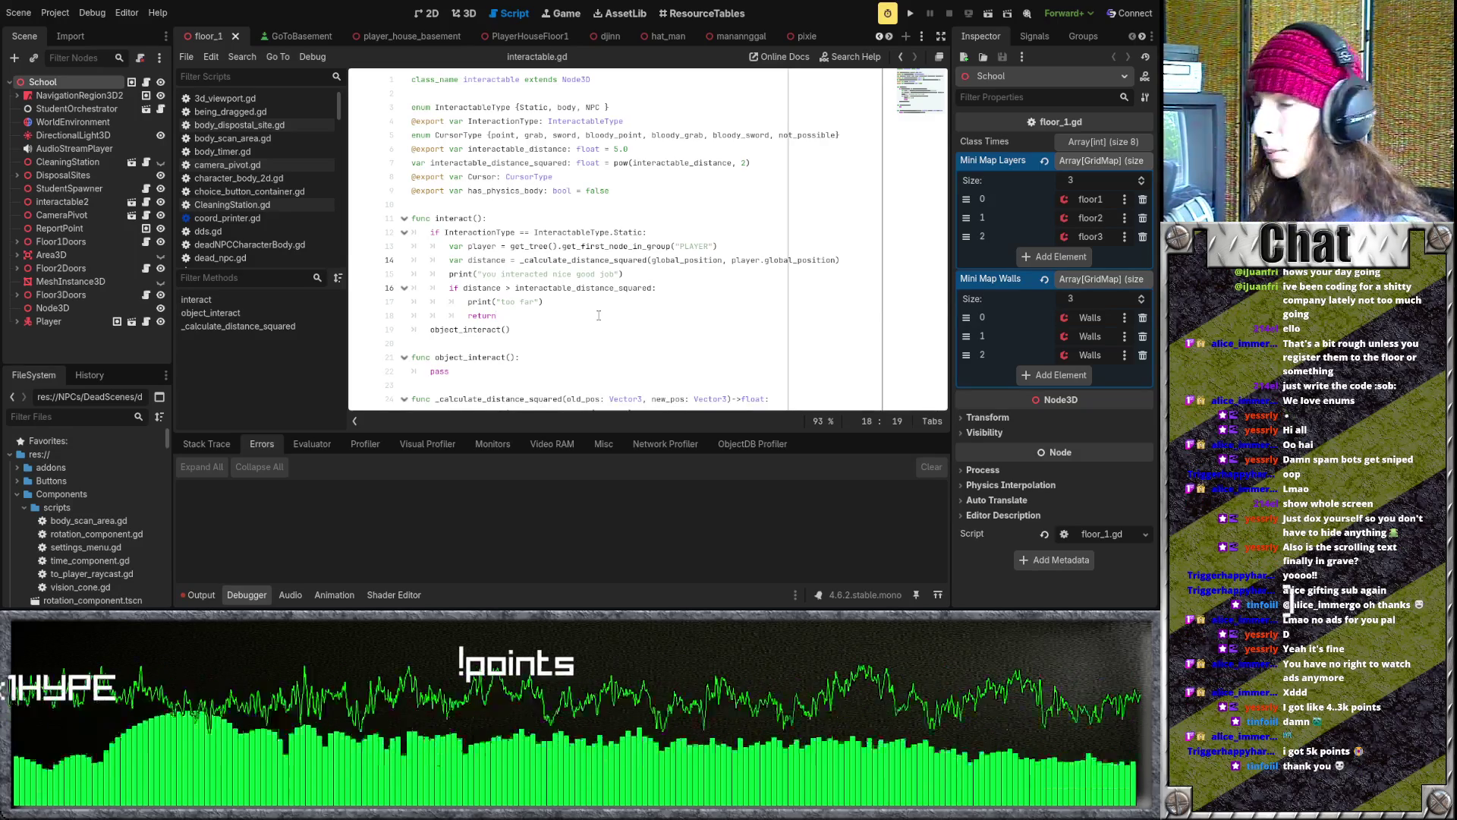
{"action": "left_click", "coordinate": [565, 324]}
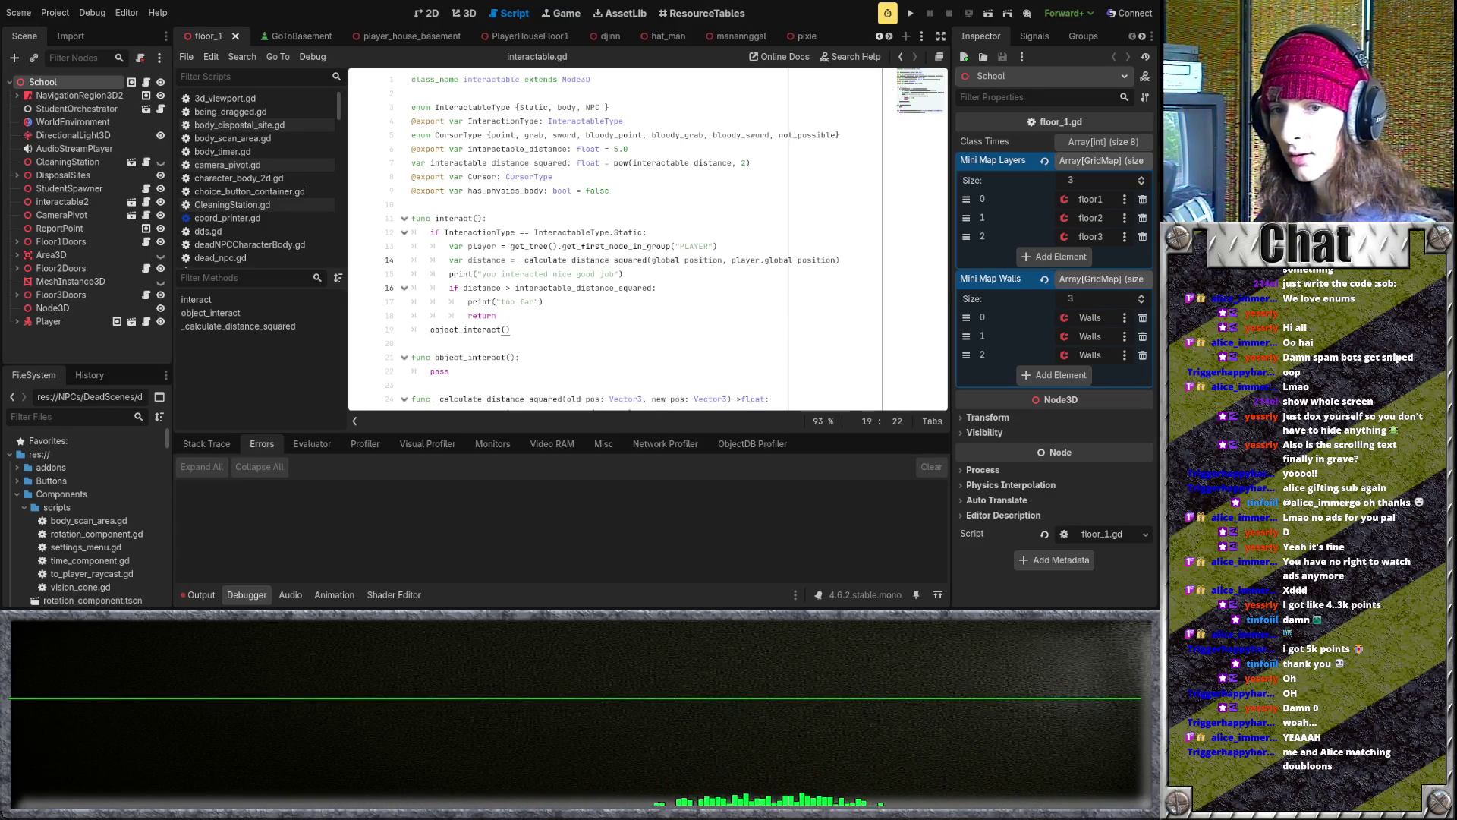
{"action": "left_click", "coordinate": [561, 288]}
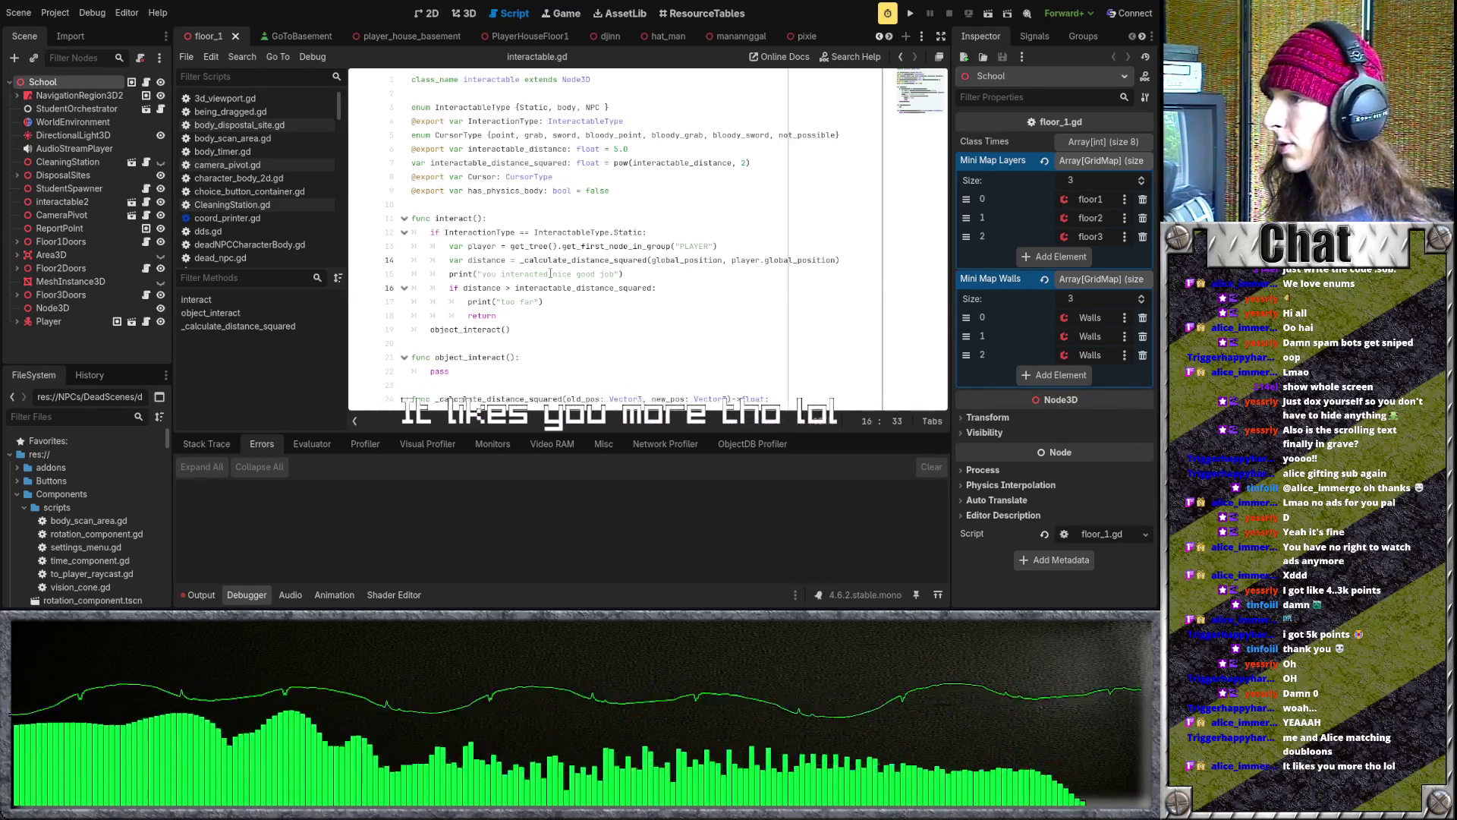
{"action": "left_click_drag", "start_coordinate": [527, 246], "coordinate": [531, 232]}
{"action": "left_click", "coordinate": [476, 202]}
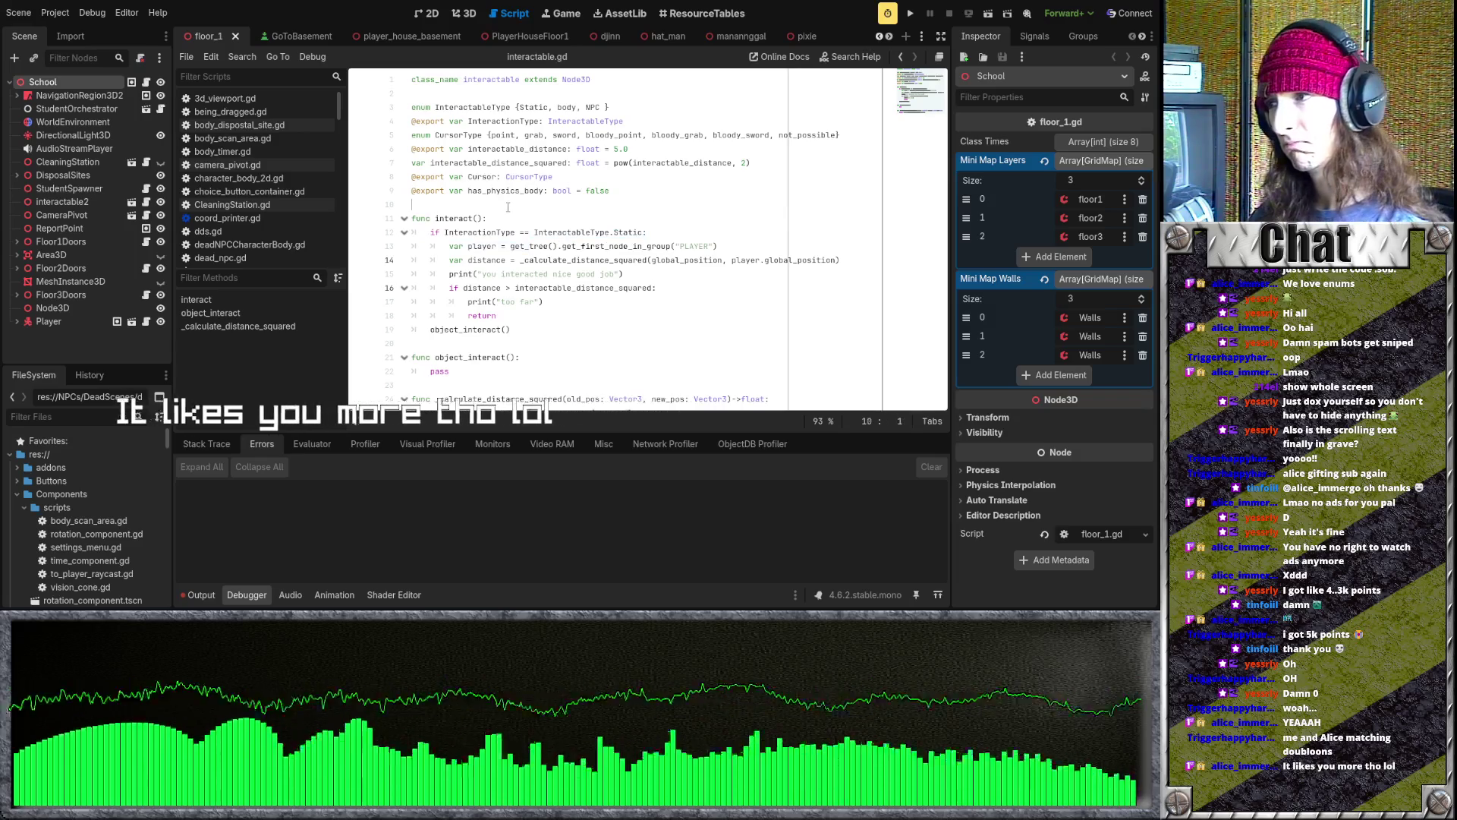
{"action": "left_click", "coordinate": [552, 337]}
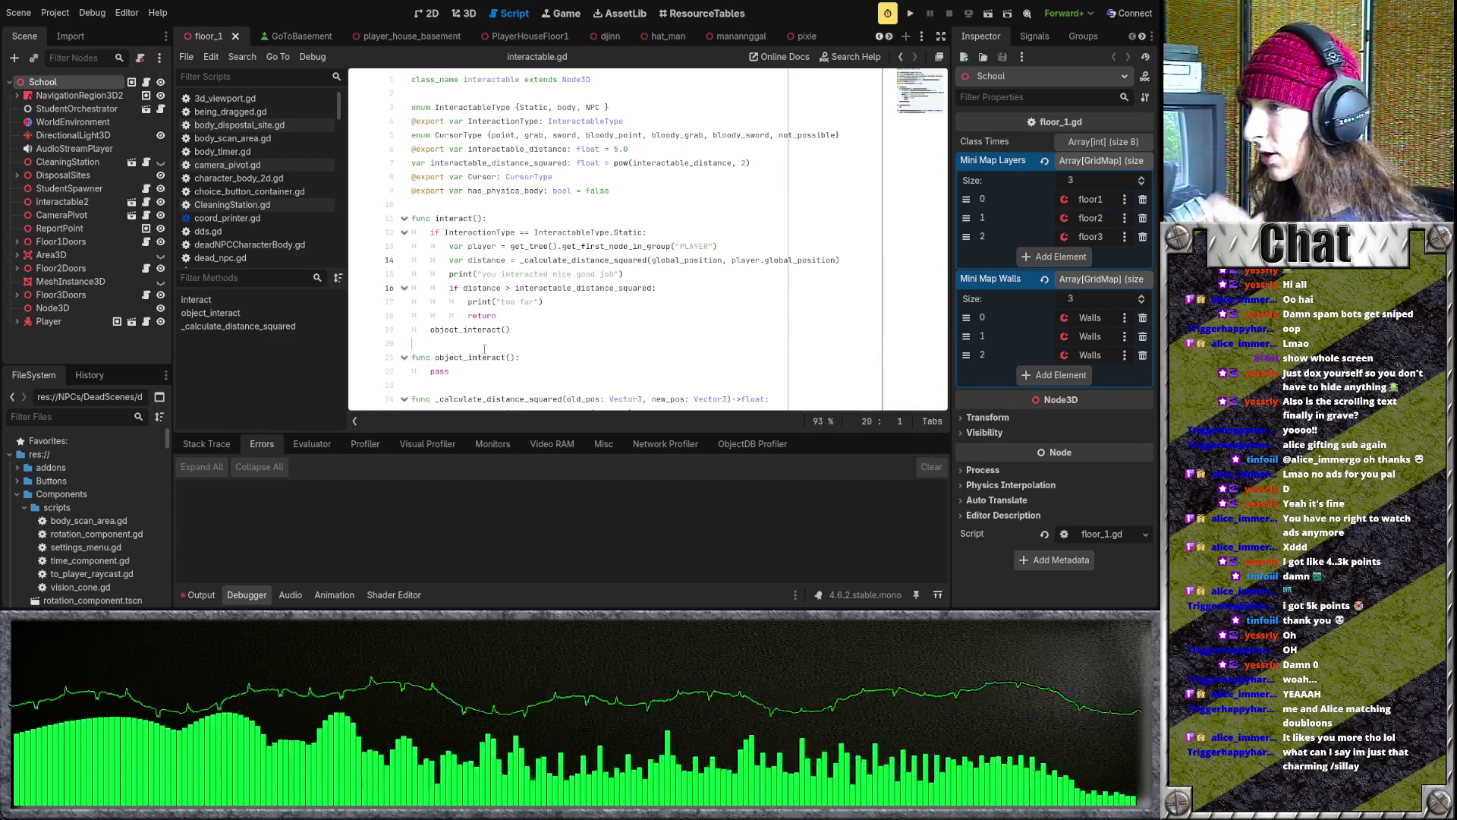
{"action": "scroll", "coordinate": [535, 336], "scroll_direction": "down", "scroll_amount": 1}
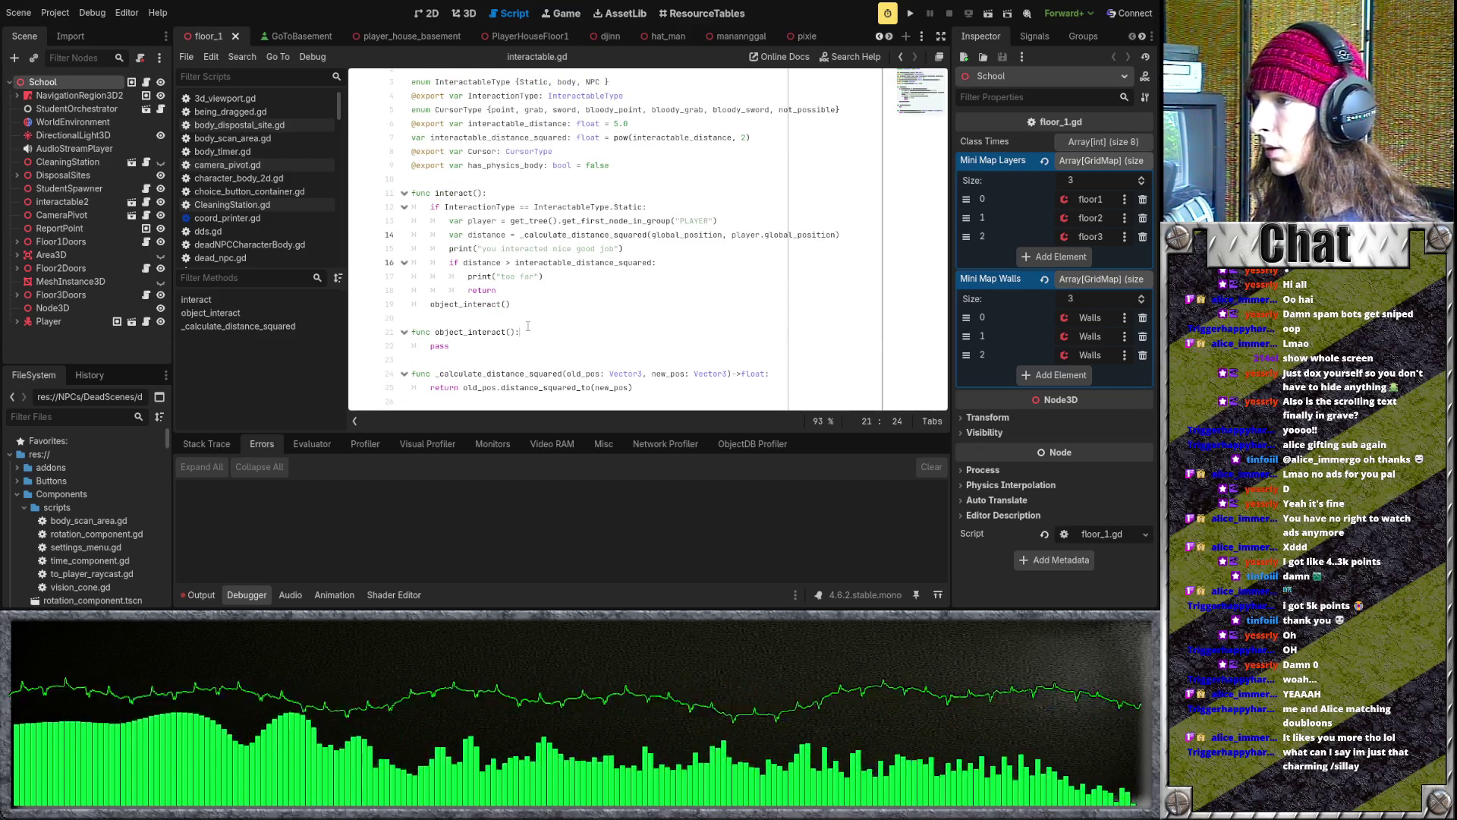
{"action": "scroll", "coordinate": [542, 318], "scroll_direction": "up", "scroll_amount": 1}
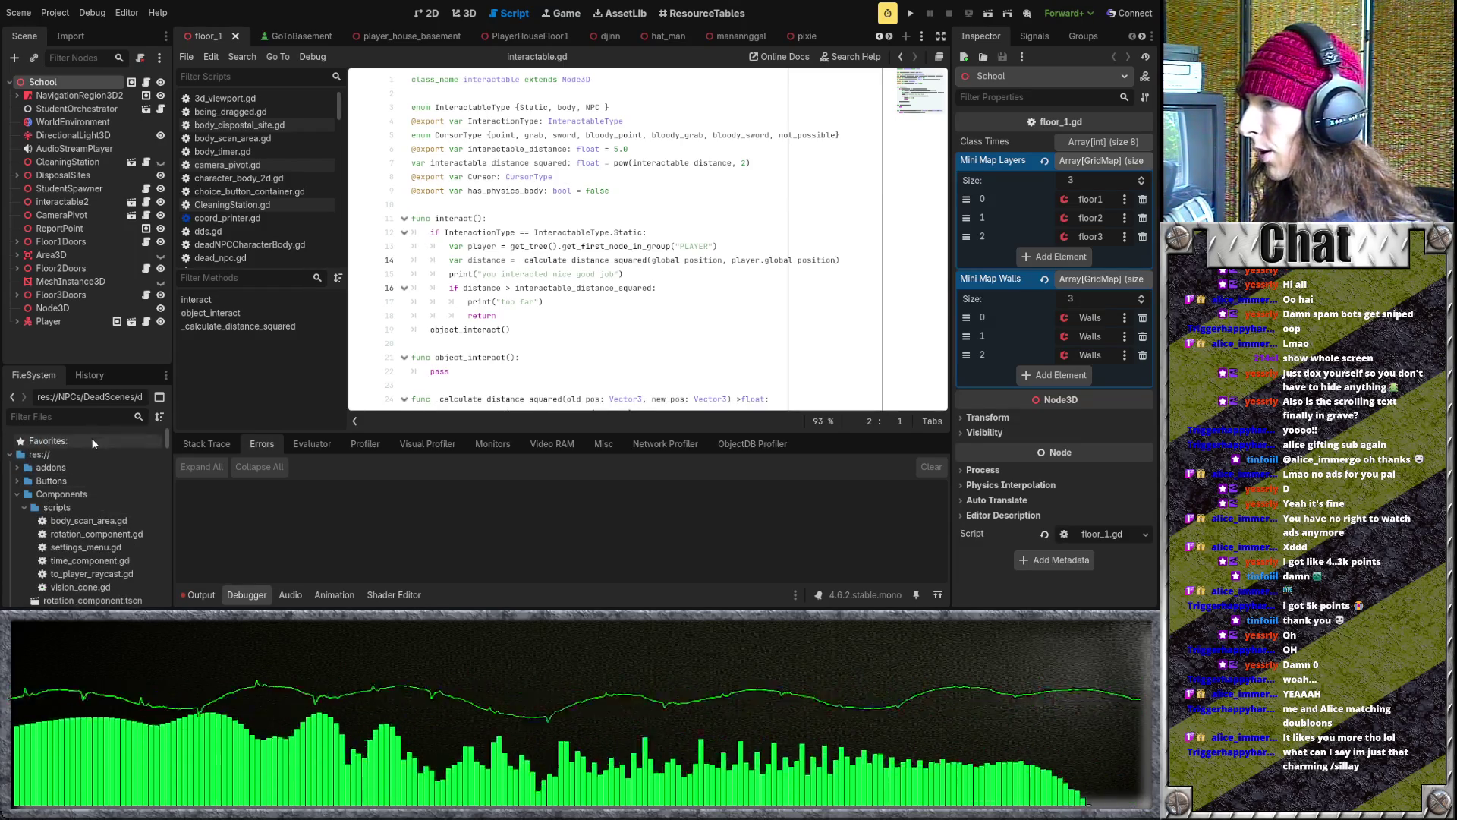
- Filter FileSystem by 'map', open map_marker.gd, and declare 'var floor: int' on line 5
{"action": "type", "text": "map"}
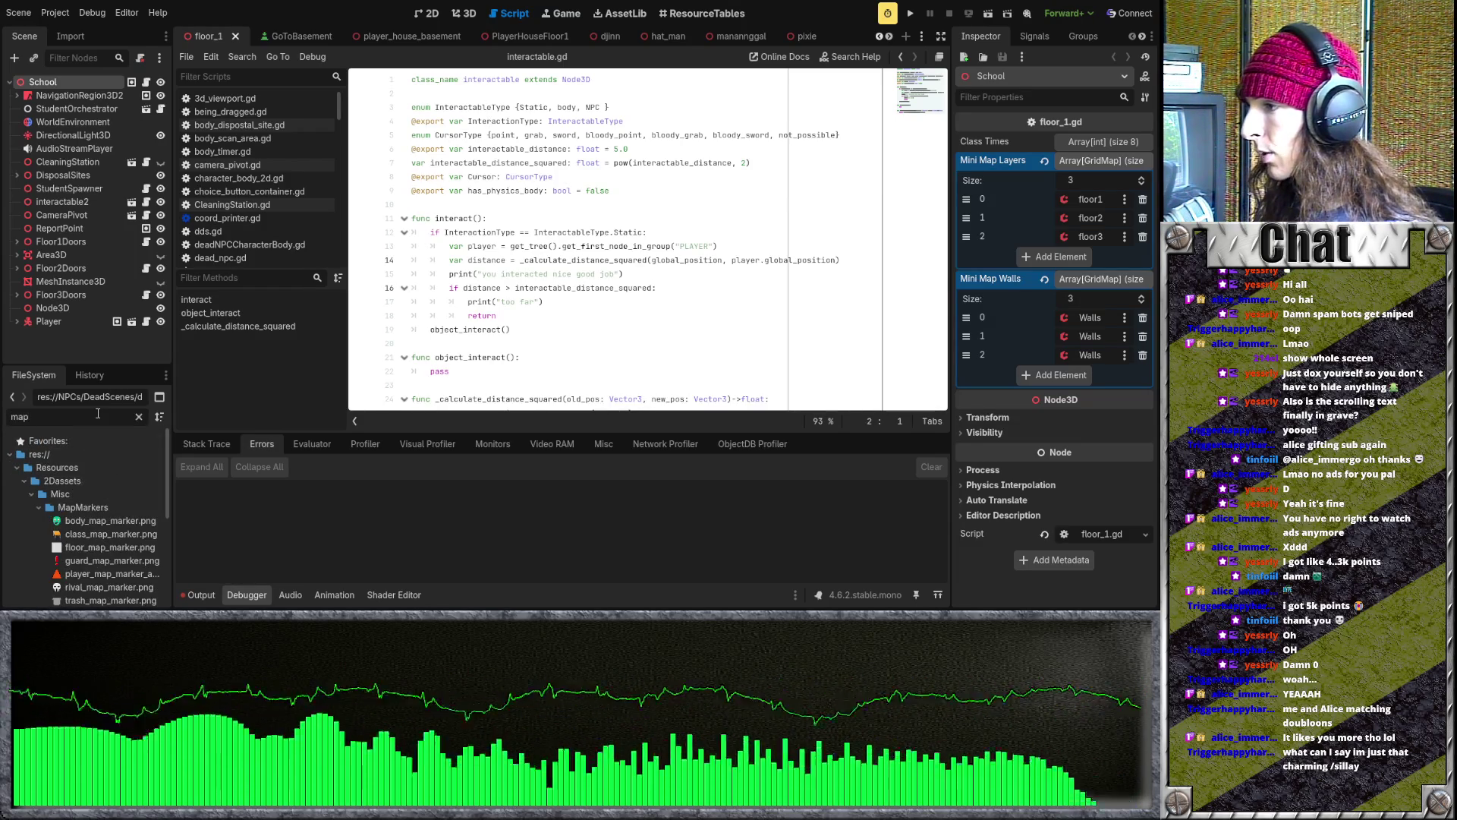
{"action": "type", "text": "m"}
{"action": "key", "text": "BackSpace"}
{"action": "scroll", "coordinate": [100, 557], "scroll_direction": "down", "scroll_amount": 5}
{"action": "double_click", "coordinate": [119, 488]}
{"action": "type", "text": "var Fl"}
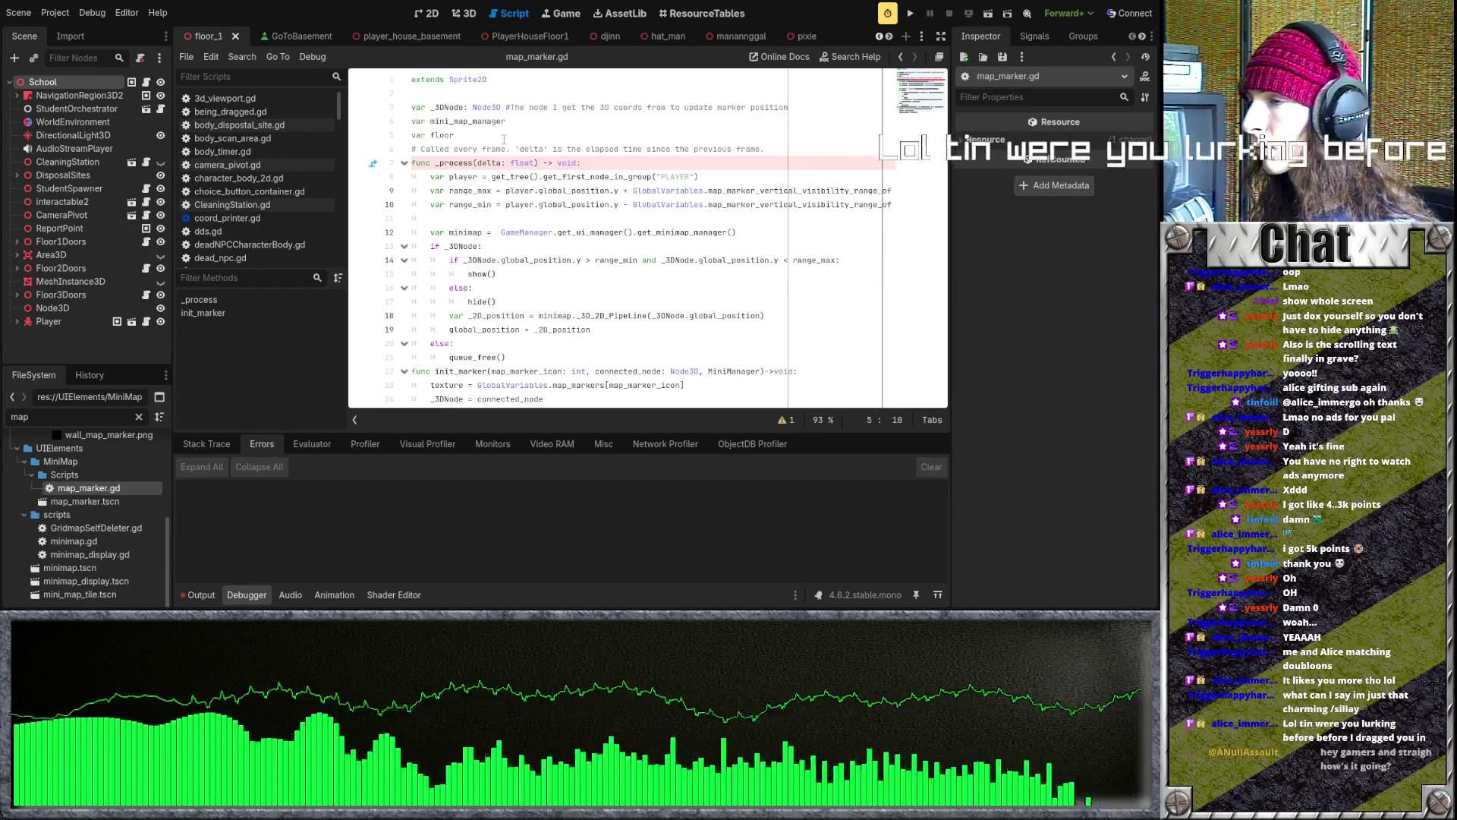
{"action": "type", "text": "oor: int"}
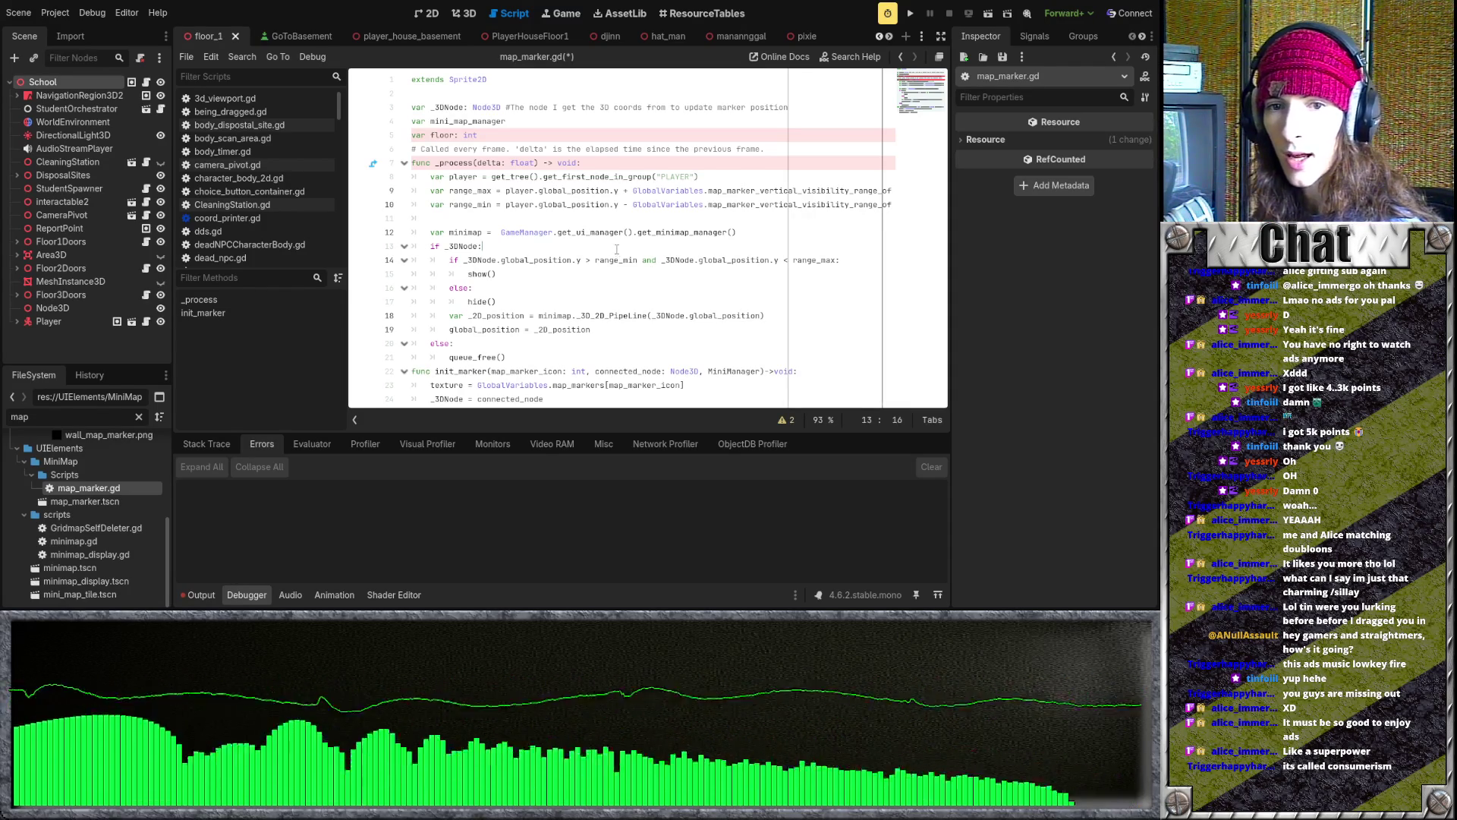
- Insert a blank line after queue_free() in _process, before func init_marker
{"action": "left_click", "coordinate": [598, 261]}
{"action": "left_click", "coordinate": [501, 136]}
{"action": "key", "text": "shift+Home"}
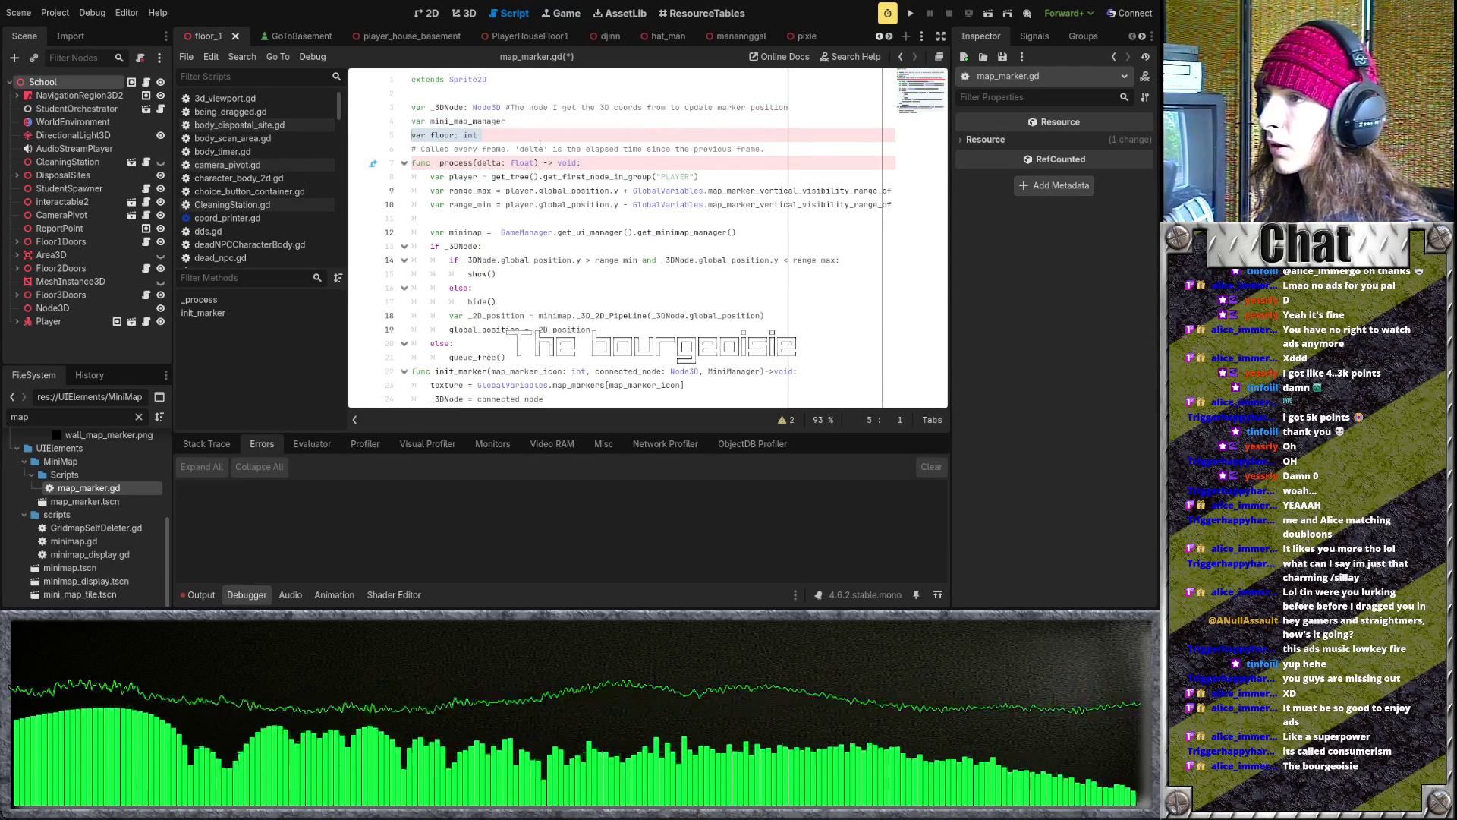
{"action": "scroll", "coordinate": [590, 325], "scroll_direction": "down", "scroll_amount": 1}
{"action": "left_click", "coordinate": [590, 325]}
{"action": "key", "text": "Return"}
{"action": "key", "text": "BackSpace"}
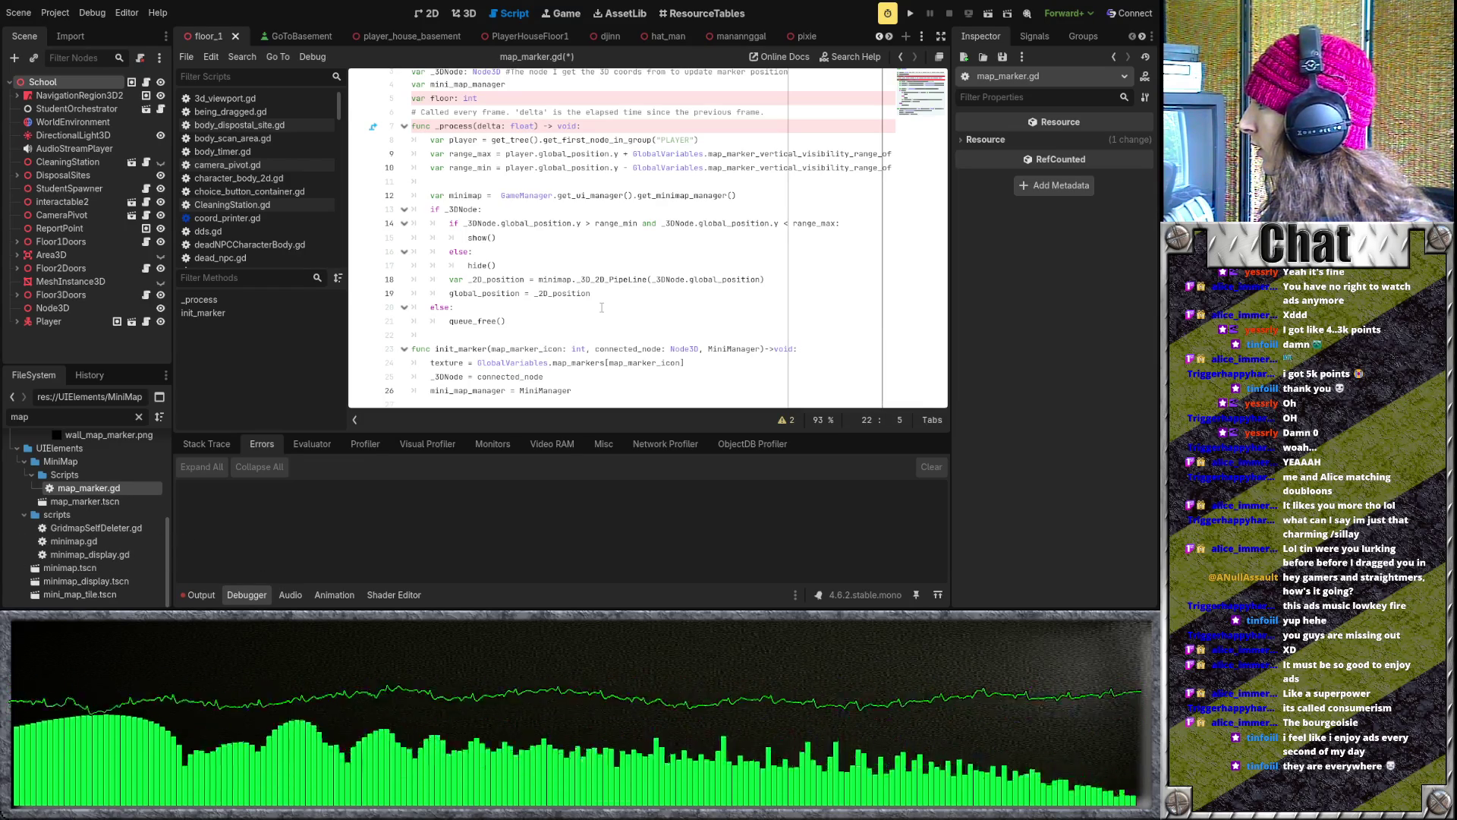
- Review the else branch, hide() call and visibility range check in _process
{"action": "left_click", "coordinate": [599, 306]}
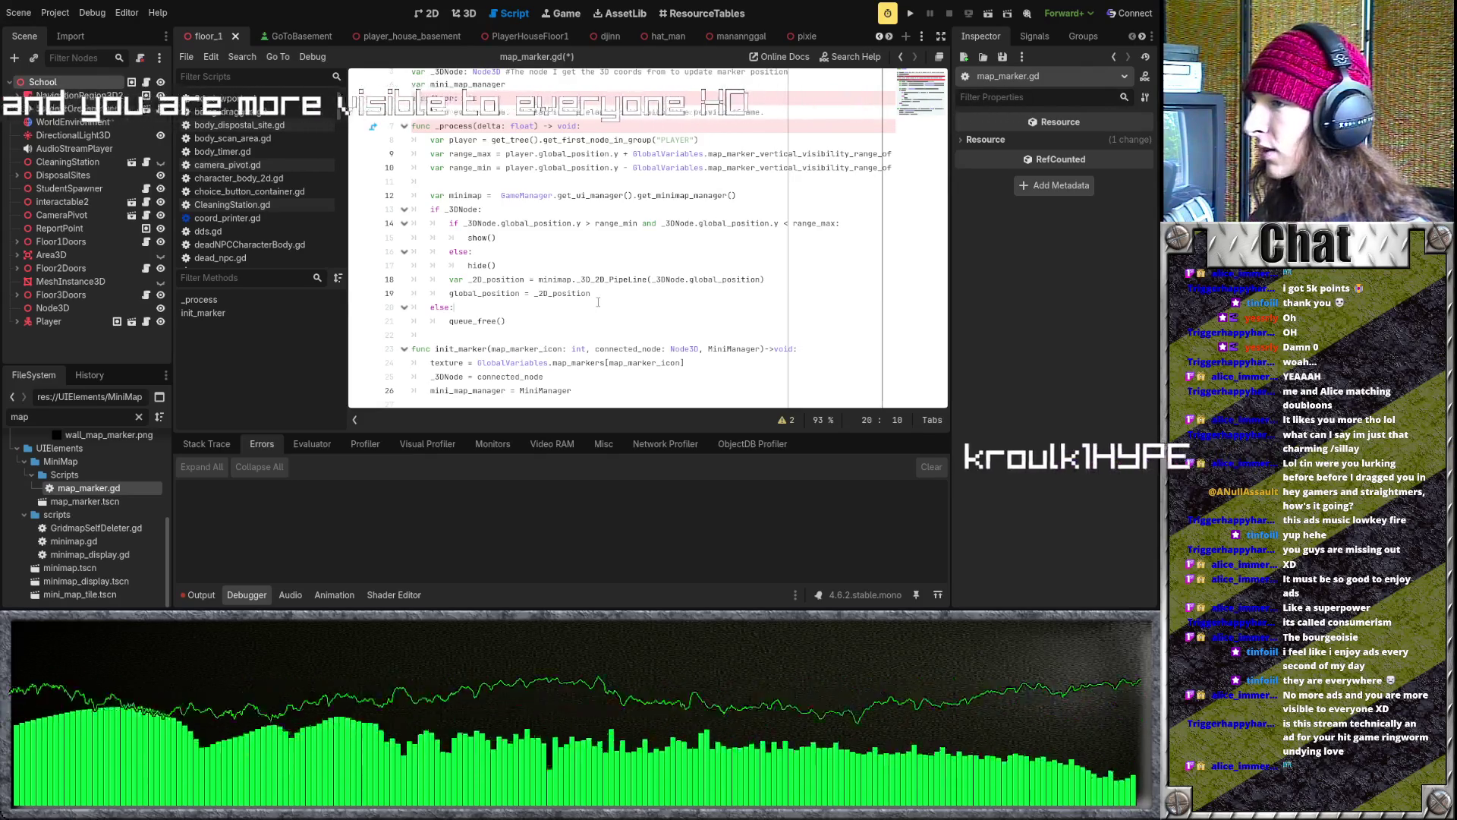
{"action": "left_click", "coordinate": [551, 331]}
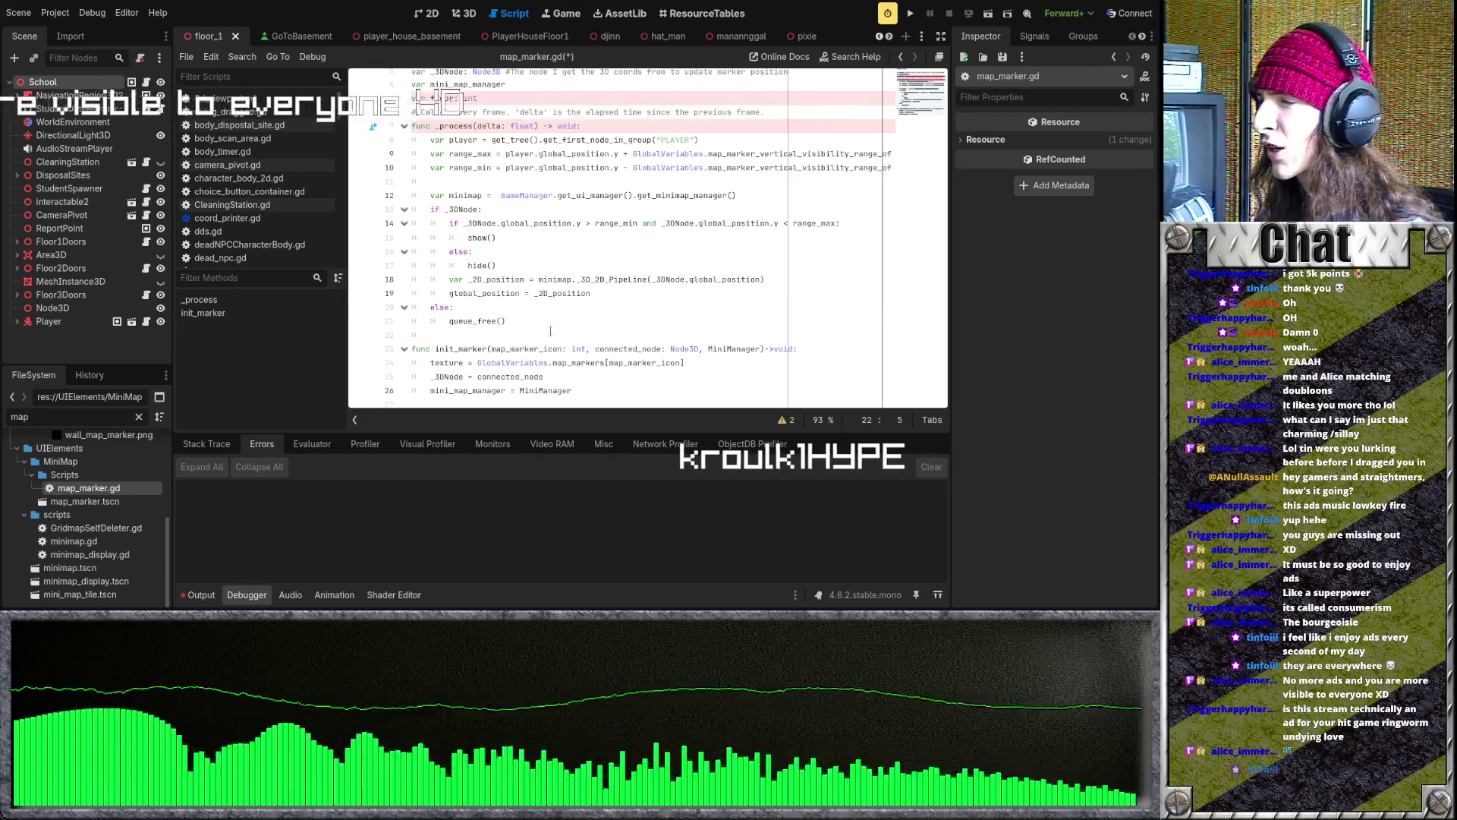
{"action": "left_click", "coordinate": [608, 301]}
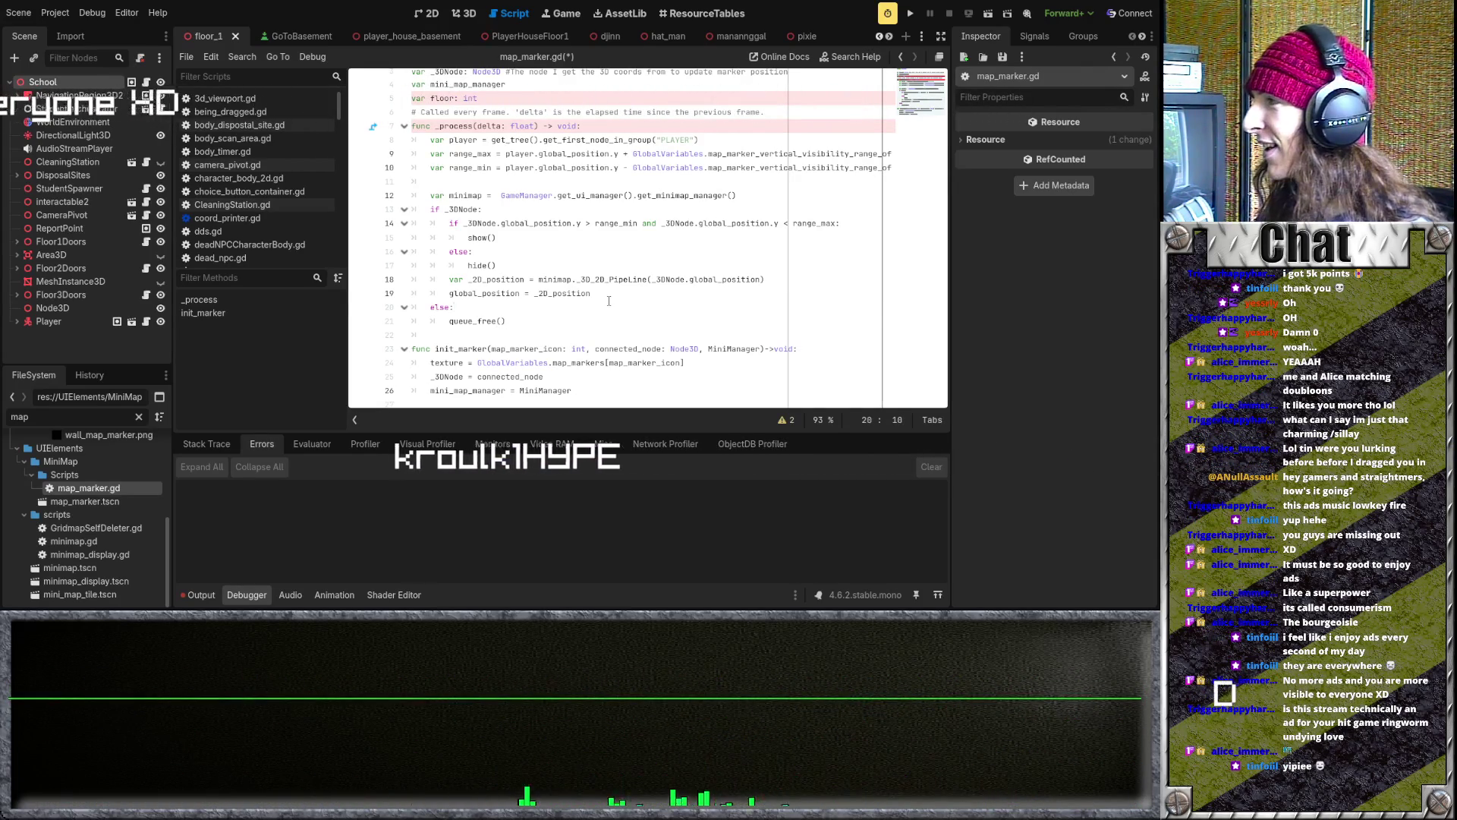
{"action": "key", "text": "Up"}
{"action": "key", "text": "Up"}
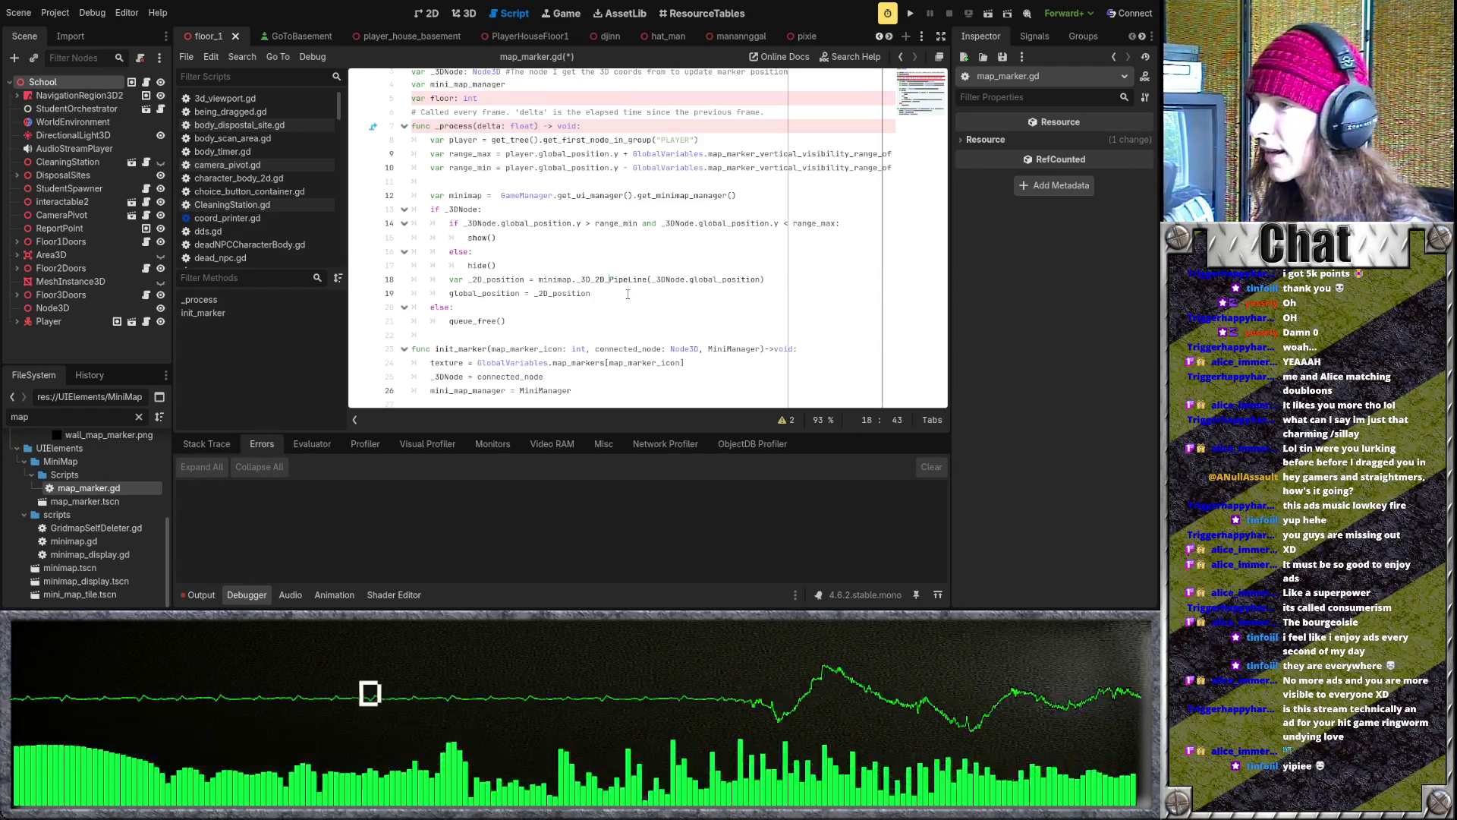
{"action": "triple_click", "coordinate": [642, 260]}
{"action": "left_click", "coordinate": [666, 245]}
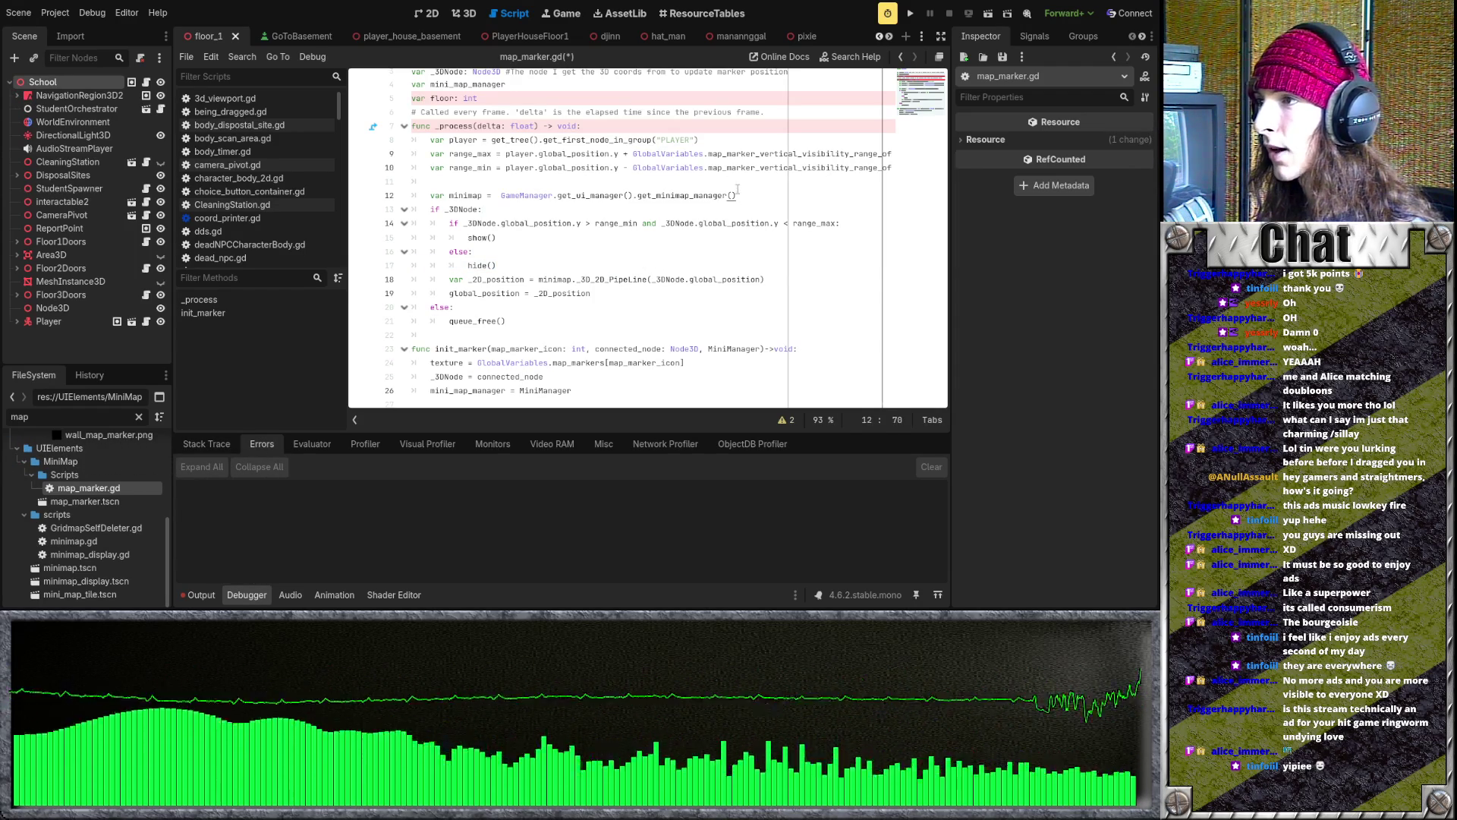
{"action": "scroll", "coordinate": [726, 215], "scroll_direction": "down", "scroll_amount": 1}
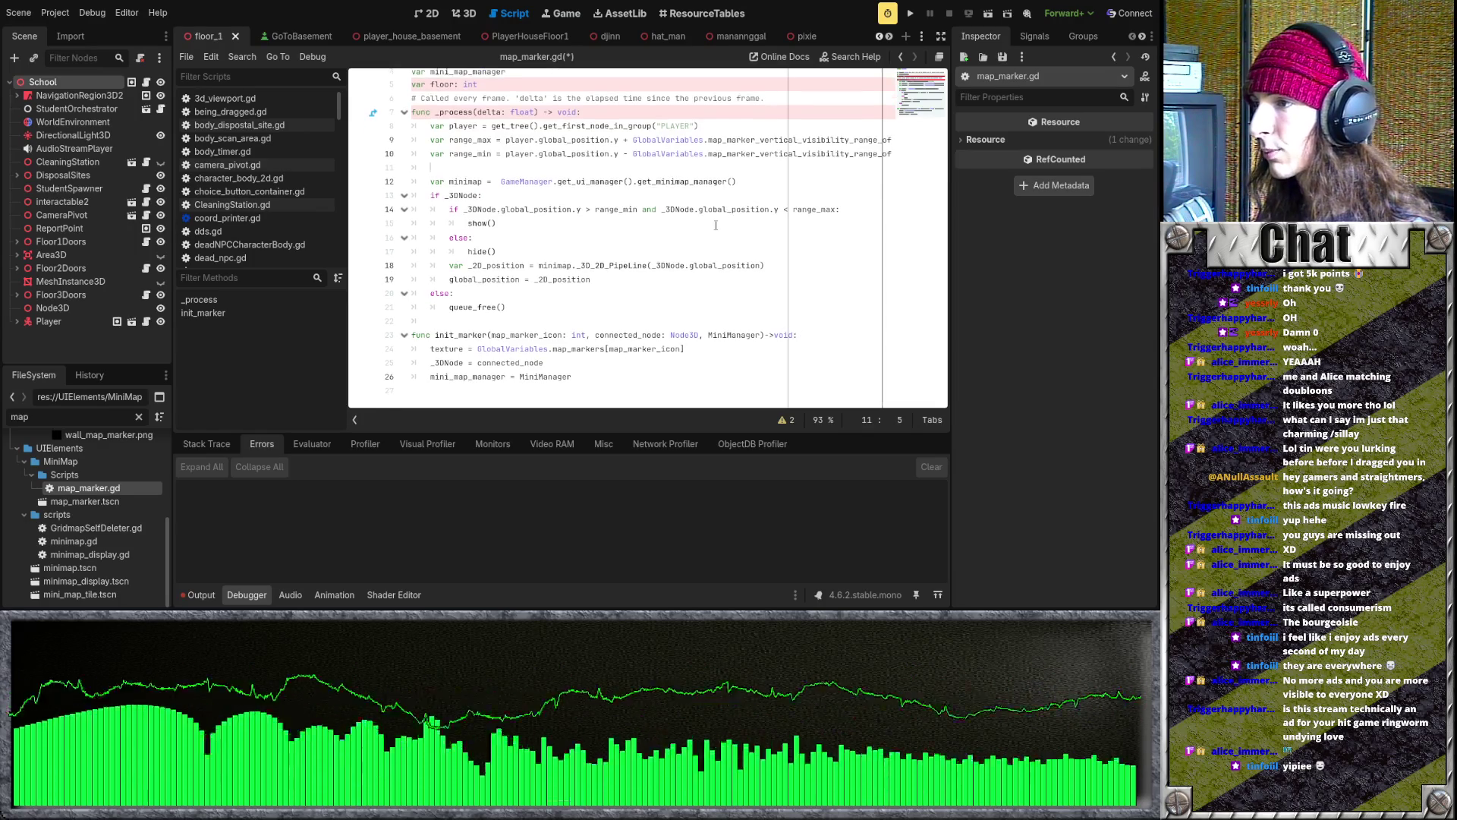
{"action": "scroll", "coordinate": [715, 226], "scroll_direction": "up", "scroll_amount": 3}
{"action": "scroll", "coordinate": [709, 211], "scroll_direction": "down", "scroll_amount": 3}
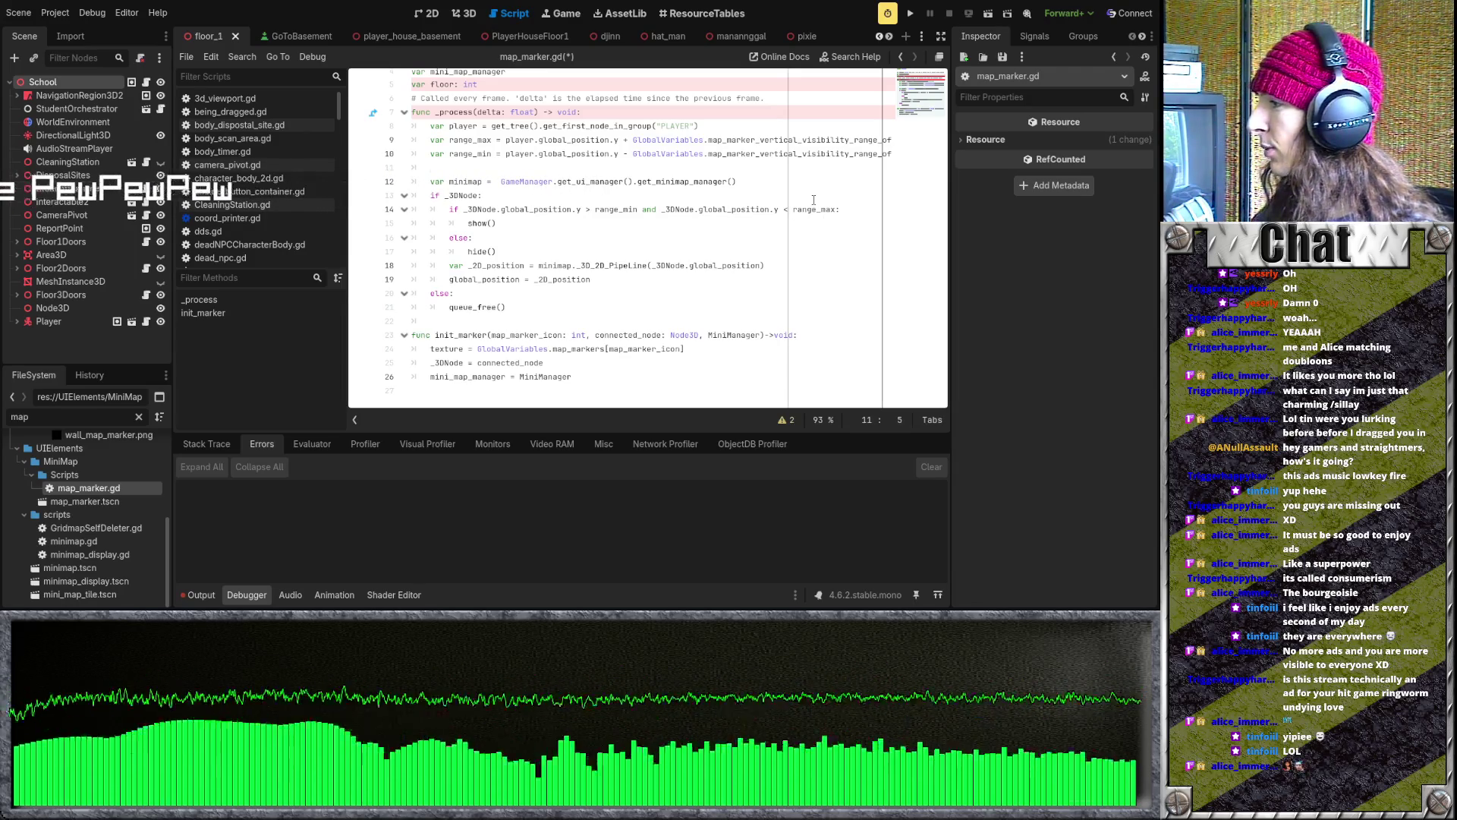
{"action": "left_click", "coordinate": [660, 210]}
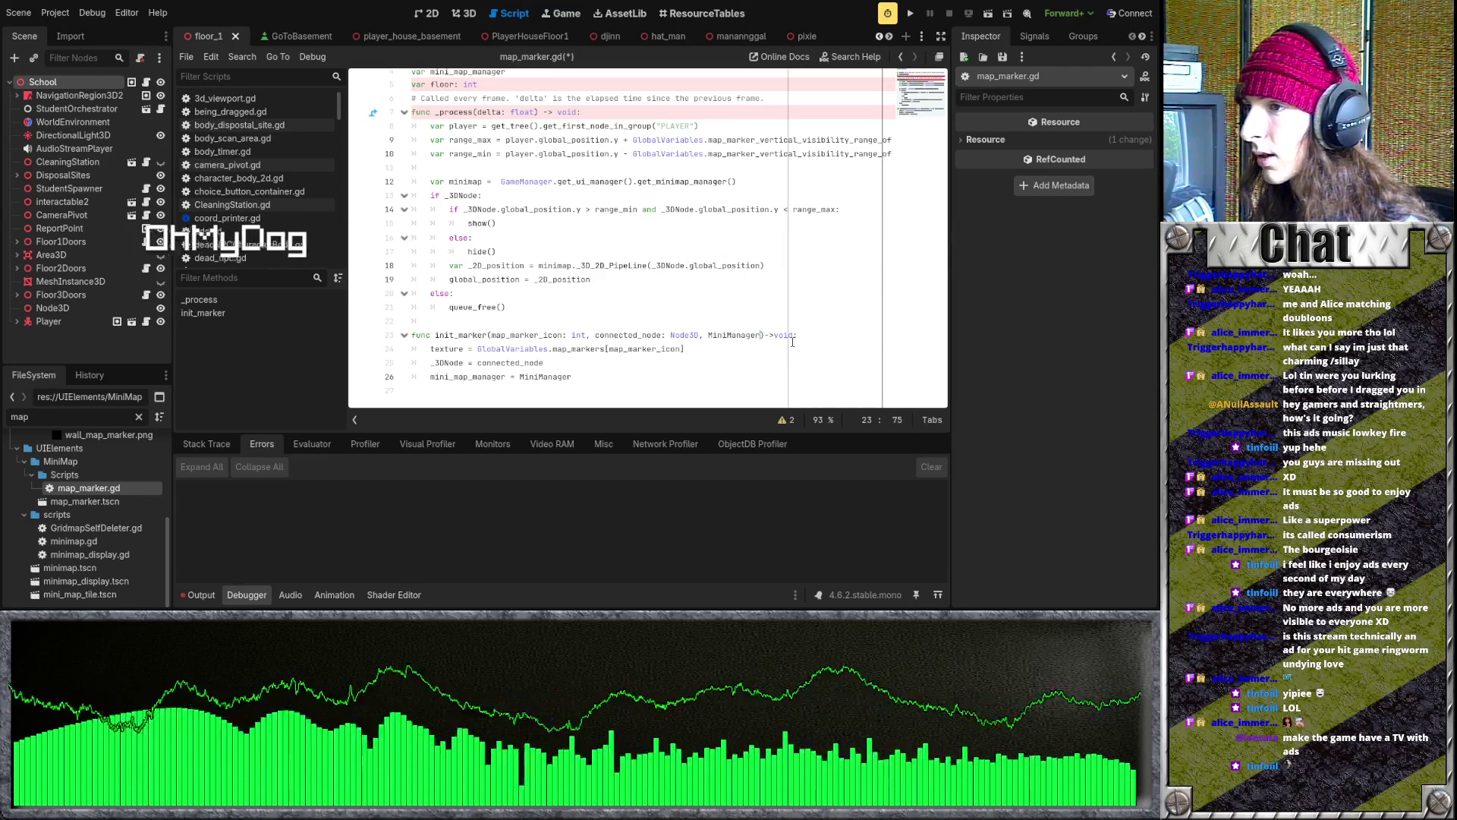
- Add an is_static: bool parameter to the init_marker signature
{"action": "type", "text": ", static: bool"}
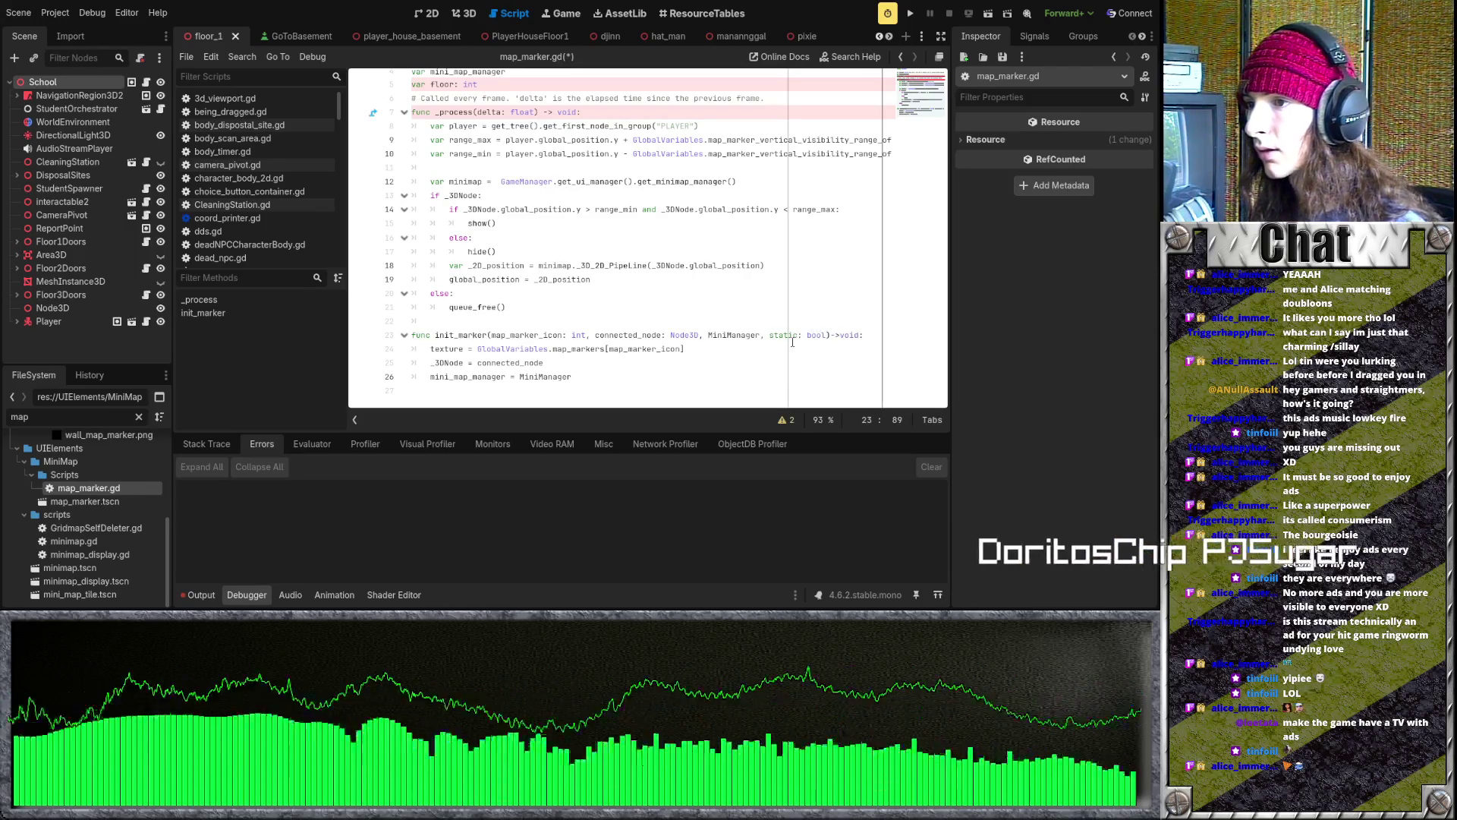
{"action": "left_click", "coordinate": [770, 337]}
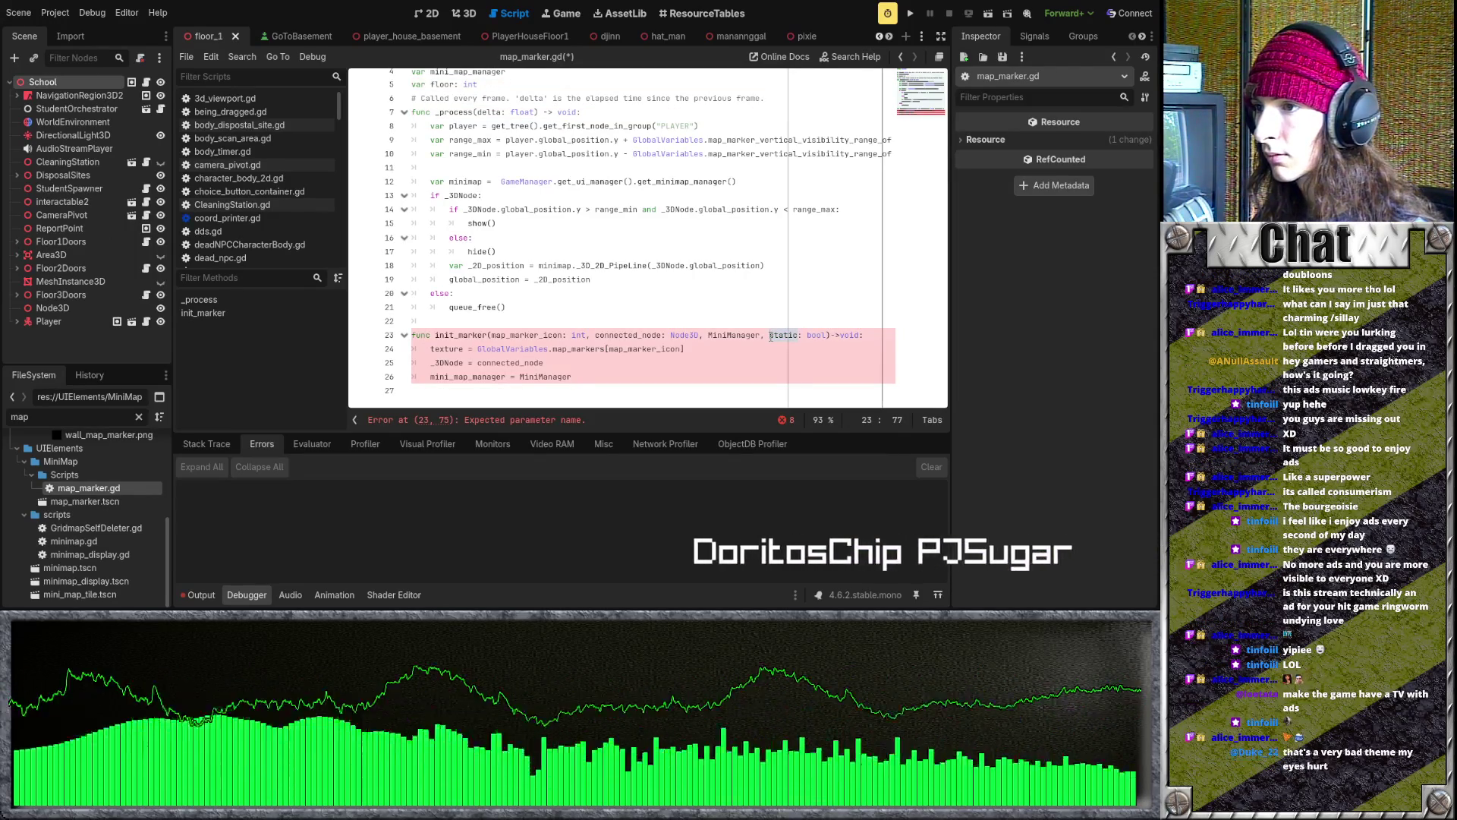
{"action": "key", "text": "ctrl+Right"}
{"action": "type", "text": "_marker"}
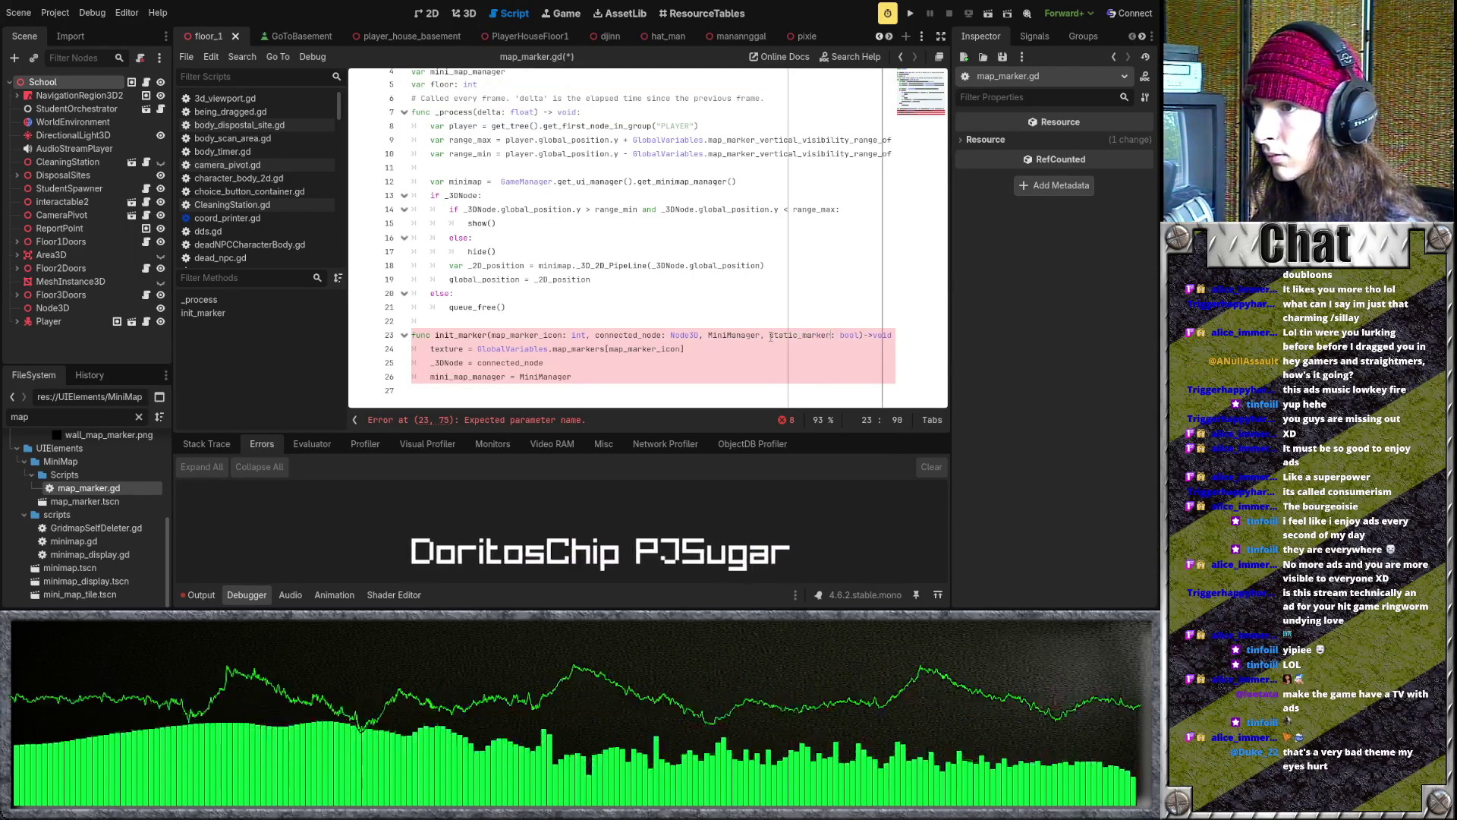
{"action": "key", "text": "ctrl+shift+Left"}
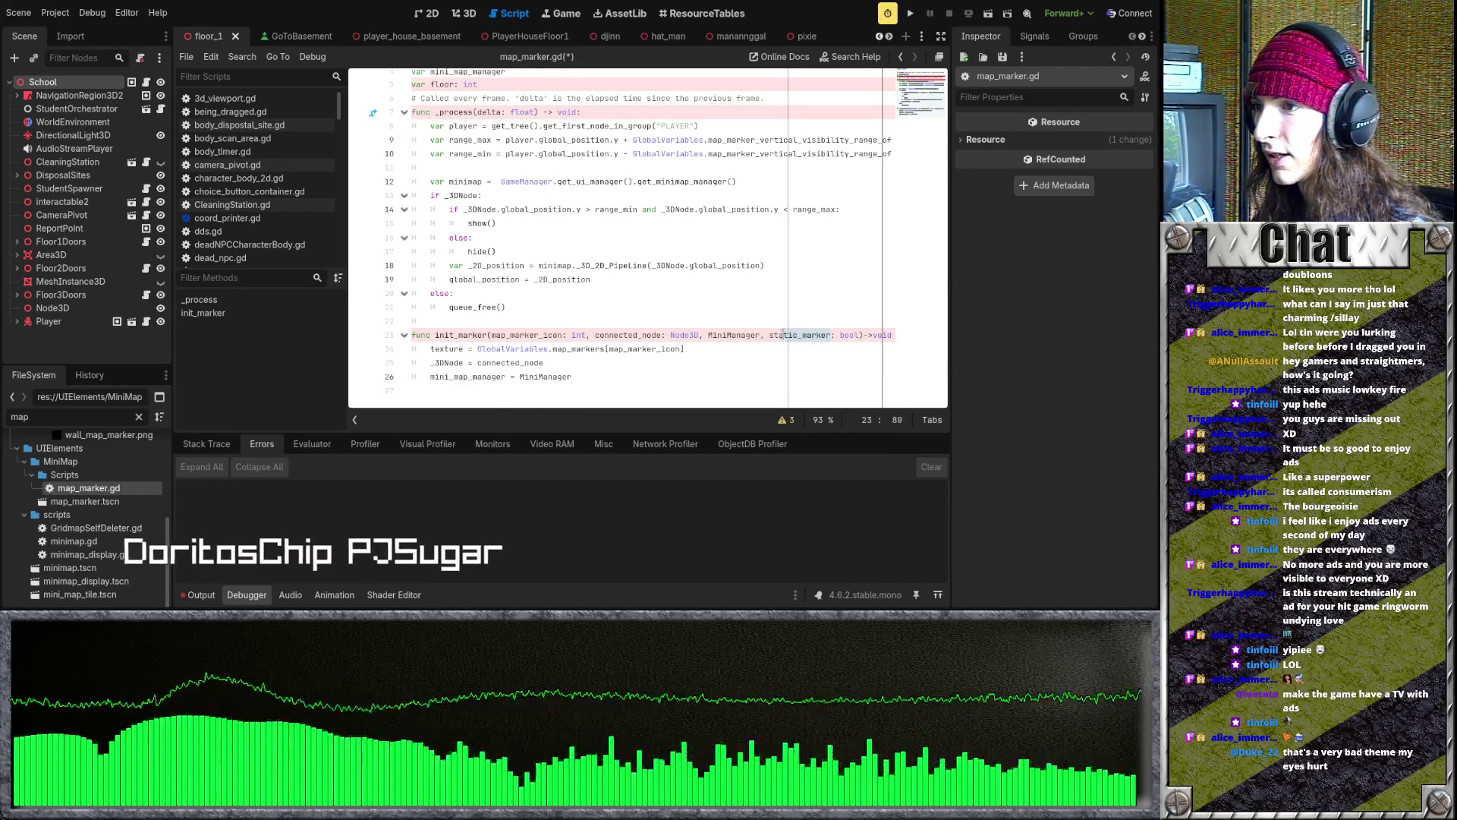
{"action": "type", "text": "is_static"}
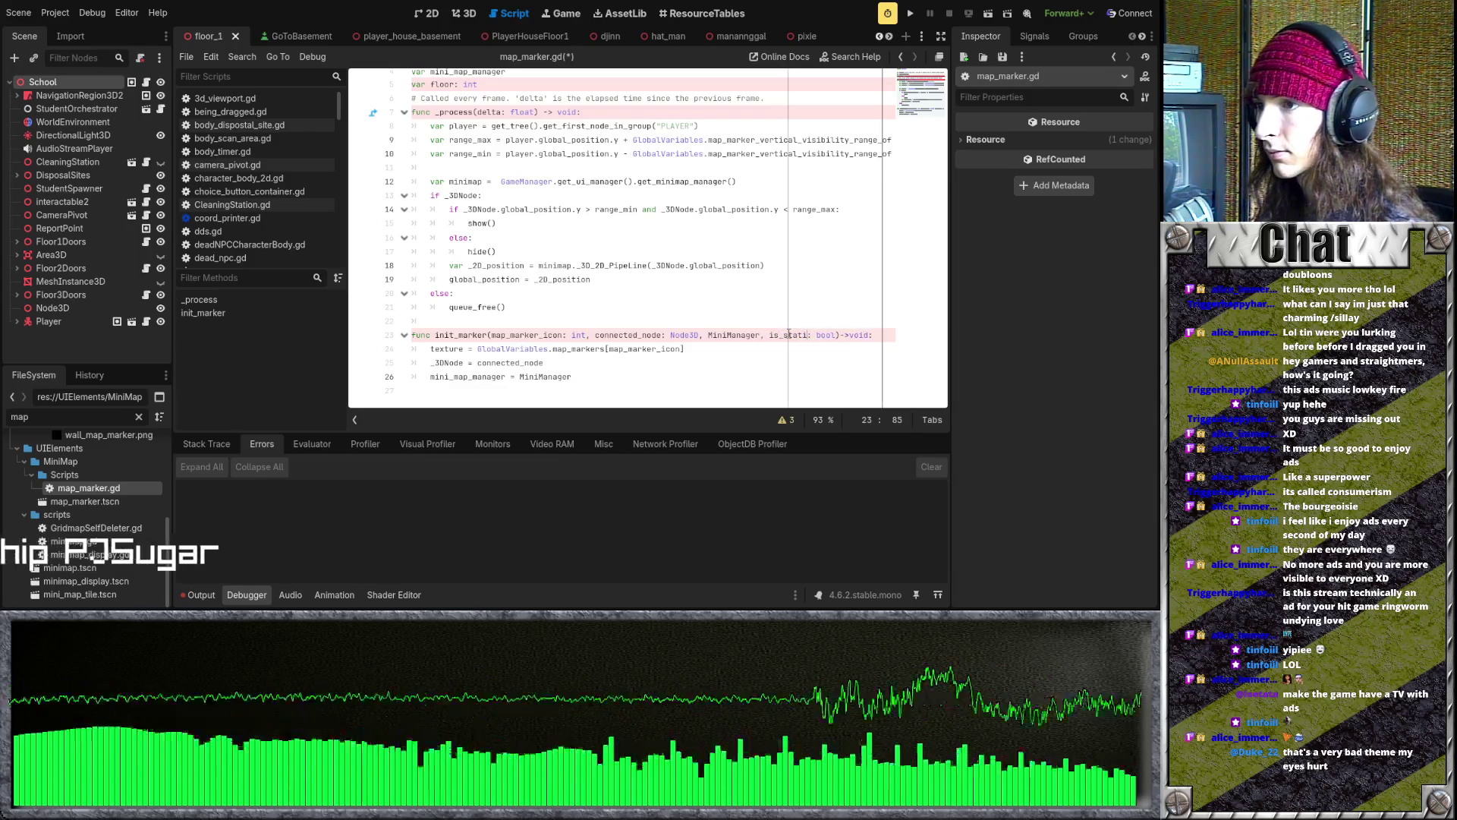
{"action": "type", "text": ":"}
{"action": "left_click", "coordinate": [749, 336]}
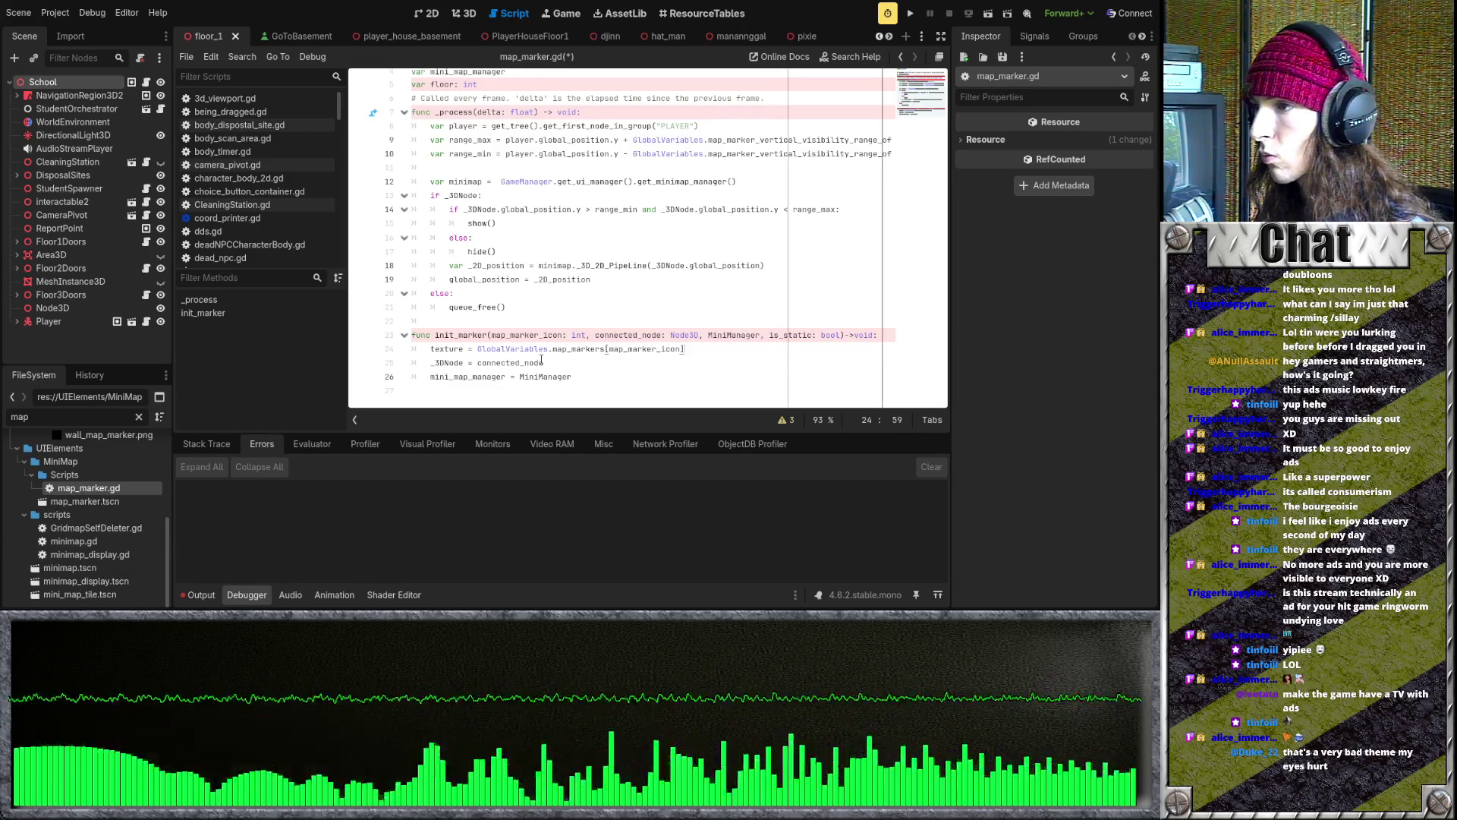
- Add an 'if is_static:' line and indent the three marker assignments under it
{"action": "left_click", "coordinate": [885, 337]}
{"action": "key", "text": "Return"}
{"action": "type", "text": "is"}
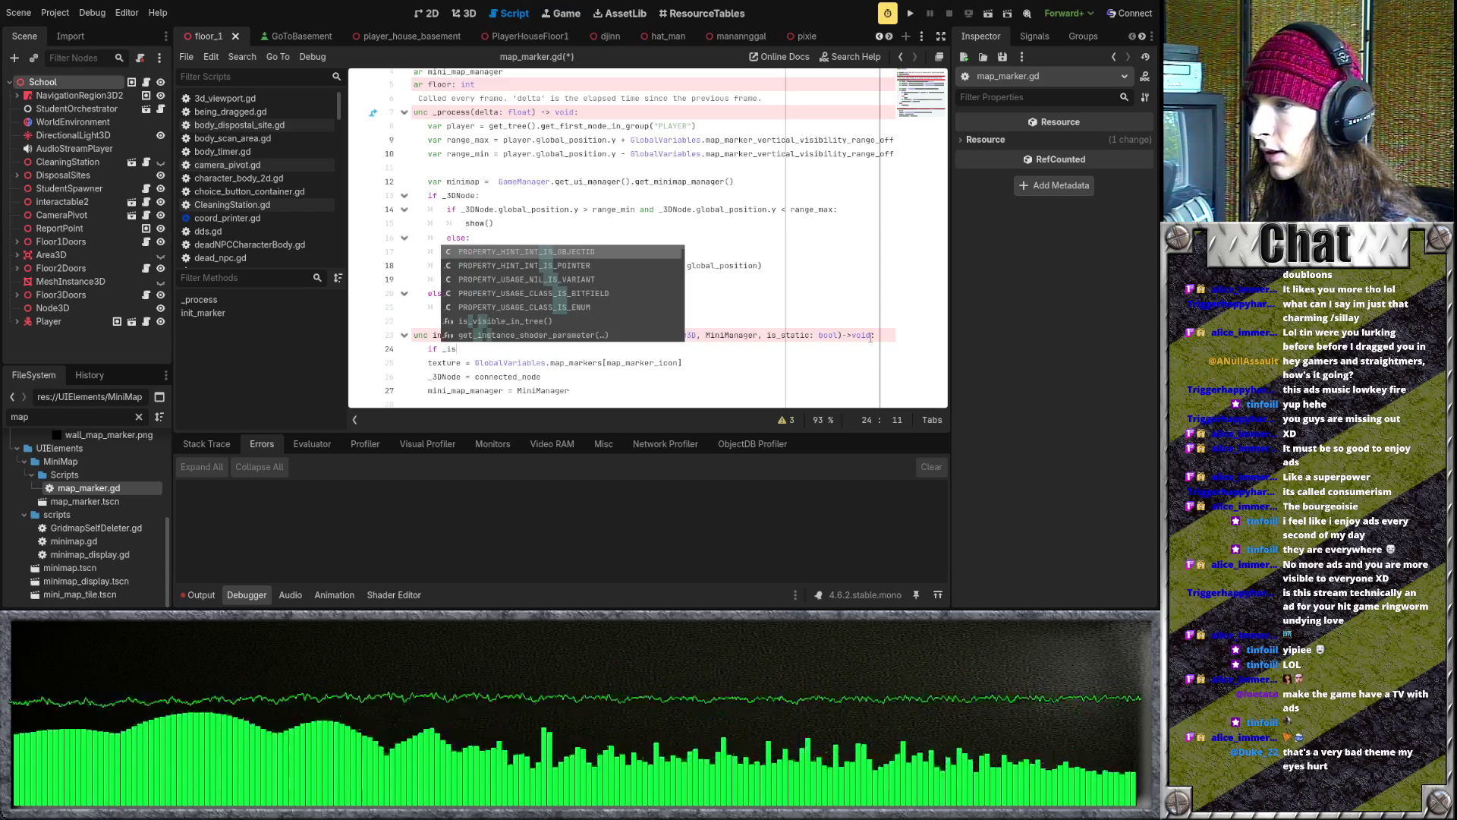
{"action": "type", "text": "_static:"}
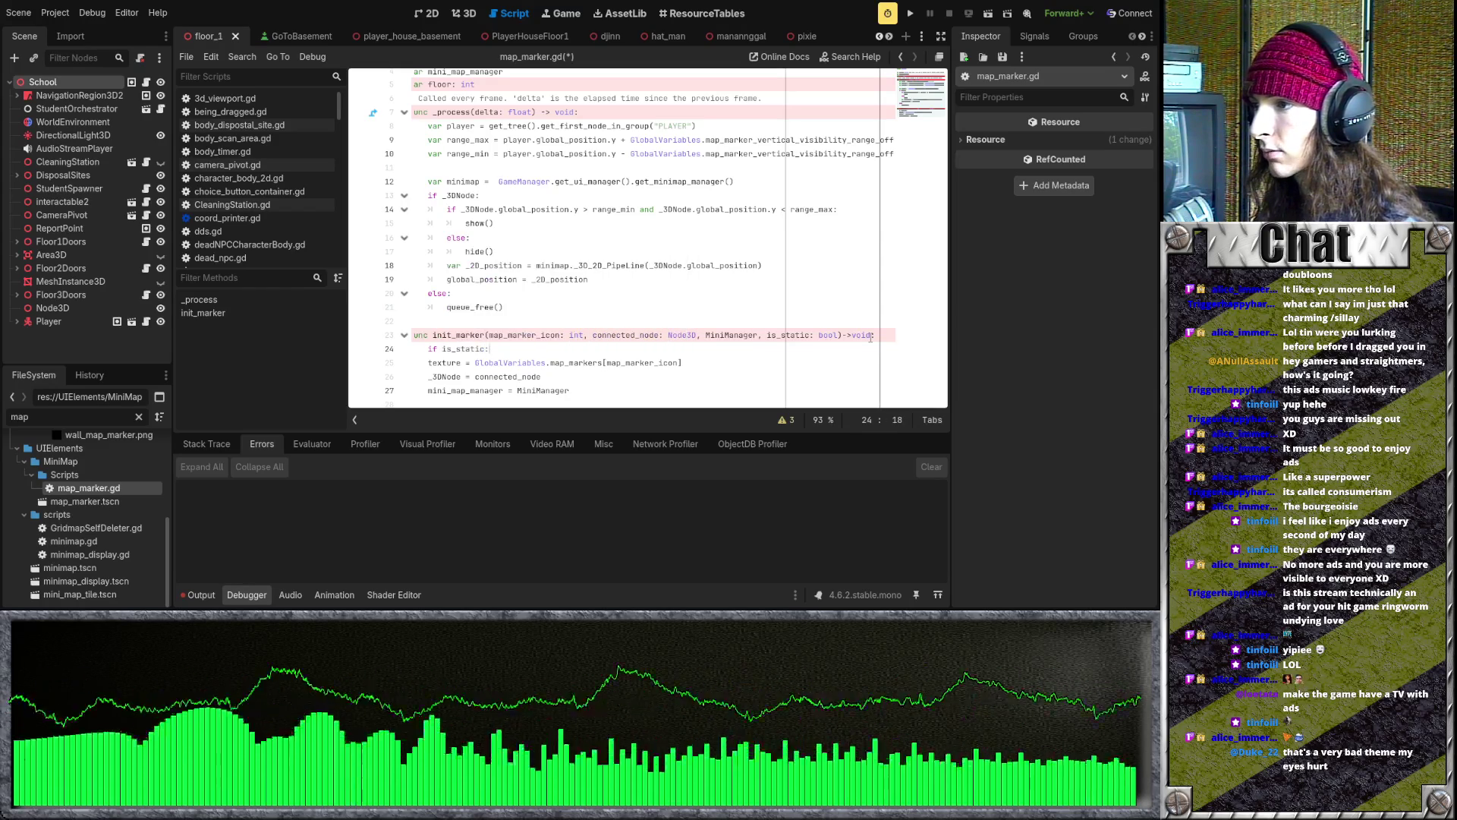
{"action": "scroll", "coordinate": [870, 337], "scroll_direction": "down", "scroll_amount": 1}
{"action": "left_click_drag", "start_coordinate": [431, 363], "coordinate": [531, 365]}
{"action": "key", "text": "Down"}
{"action": "key", "text": "End"}
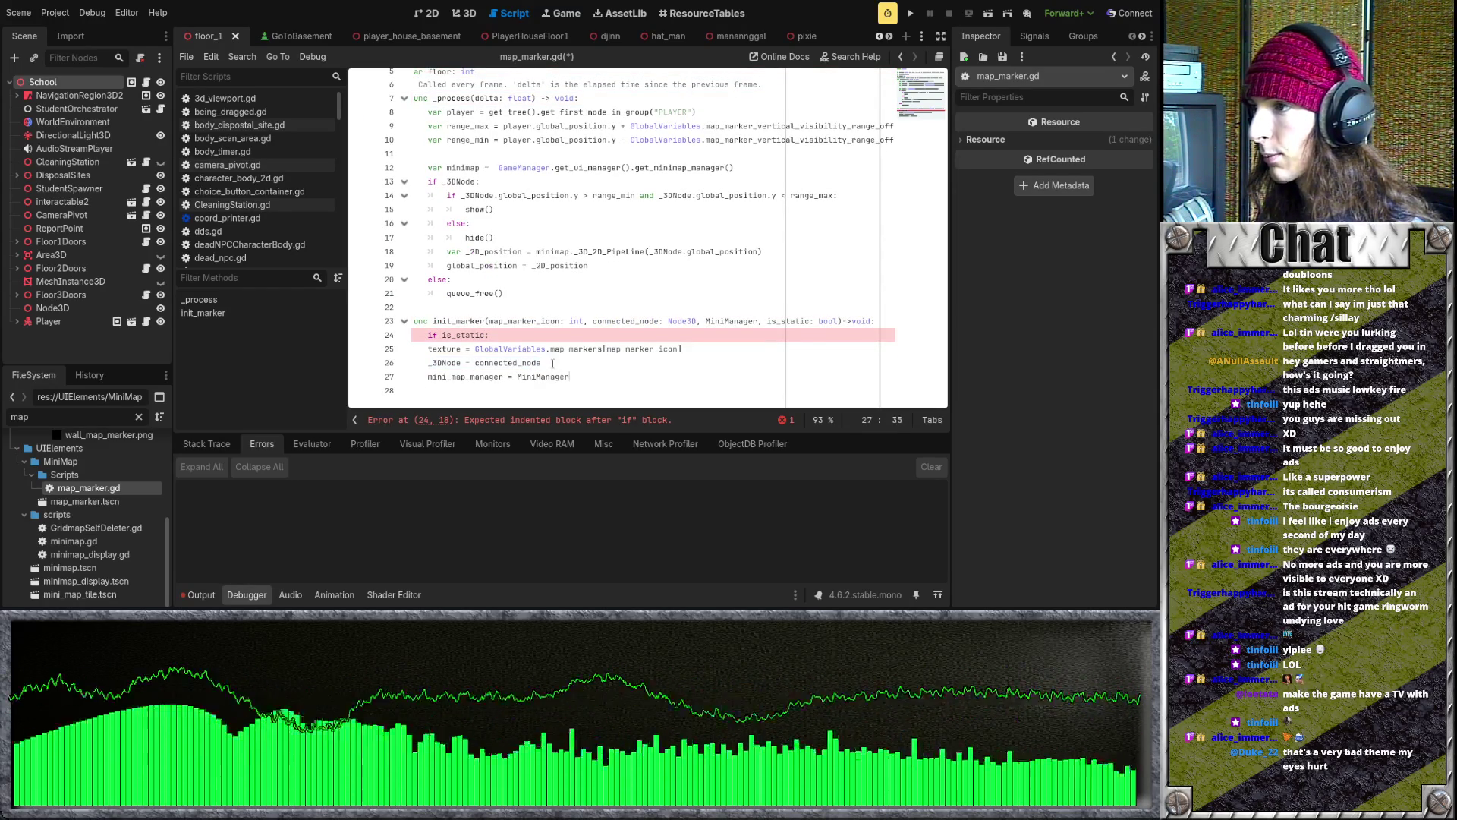
{"action": "left_click_drag", "start_coordinate": [424, 350], "coordinate": [624, 378]}
{"action": "key", "text": "Tab"}
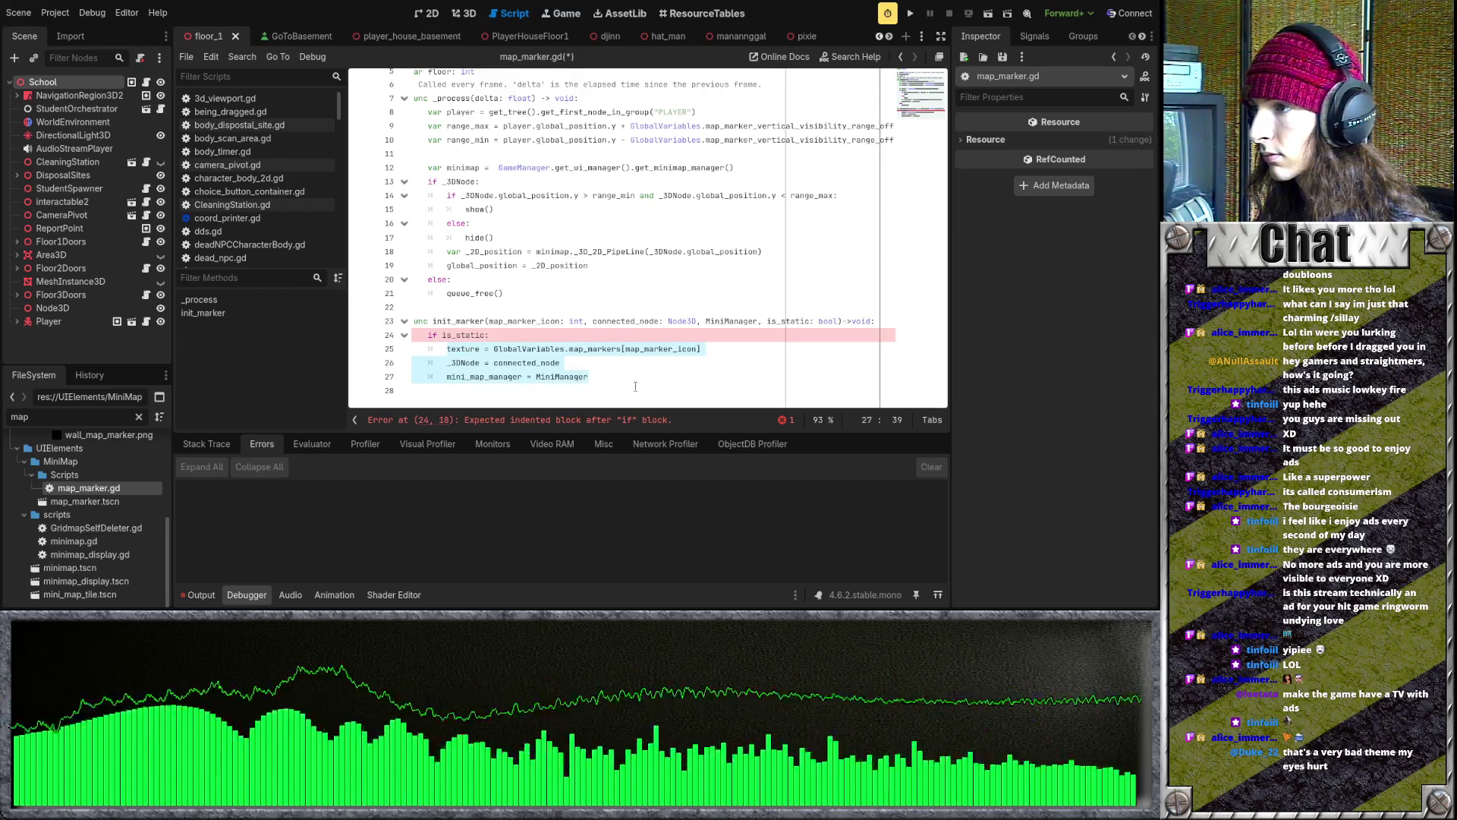
{"action": "key", "text": "Down"}
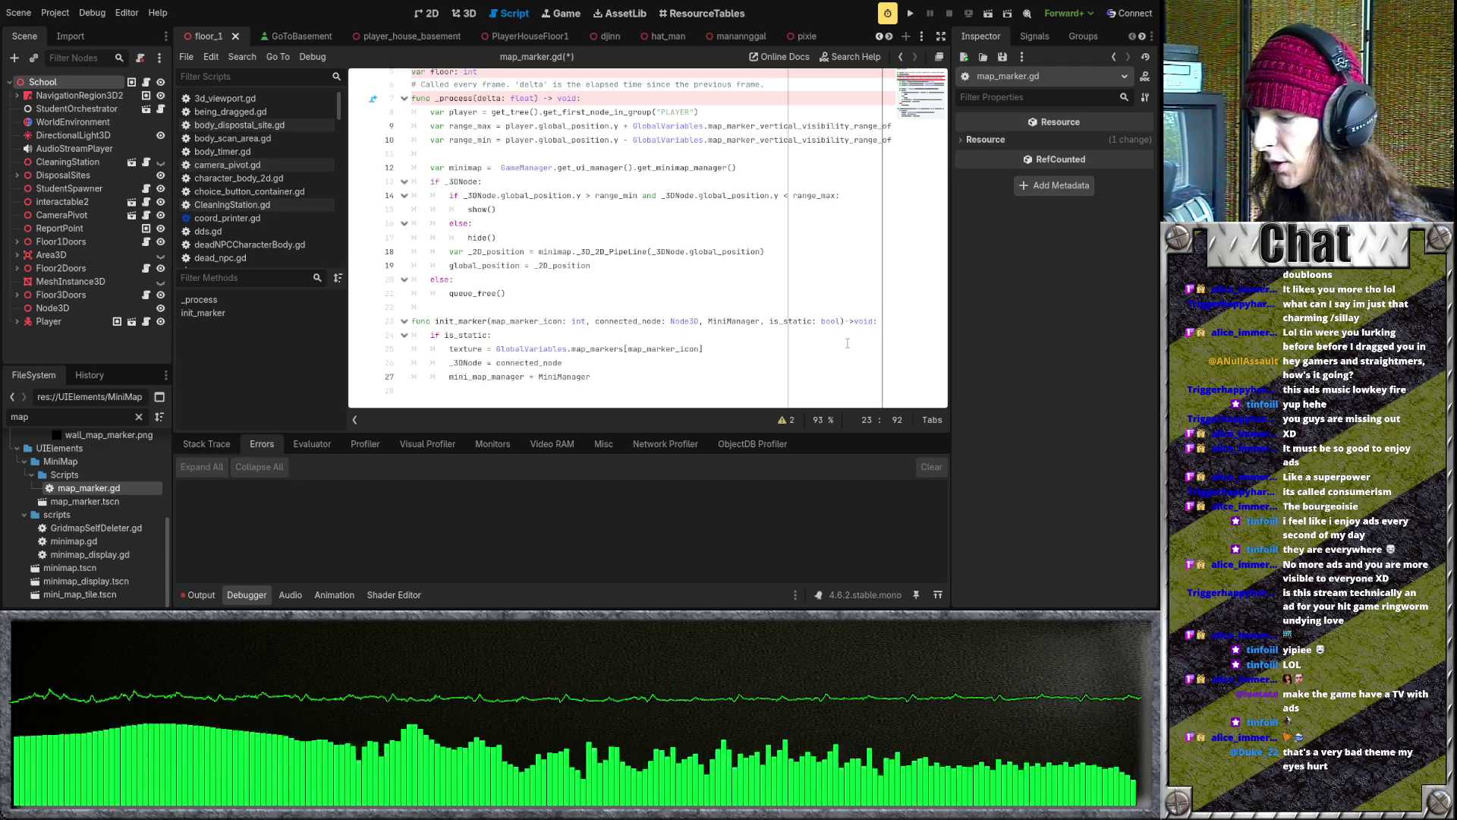
- Append a ', coords: Vector2' parameter to the init_marker signature
{"action": "type", "text": ", c"}
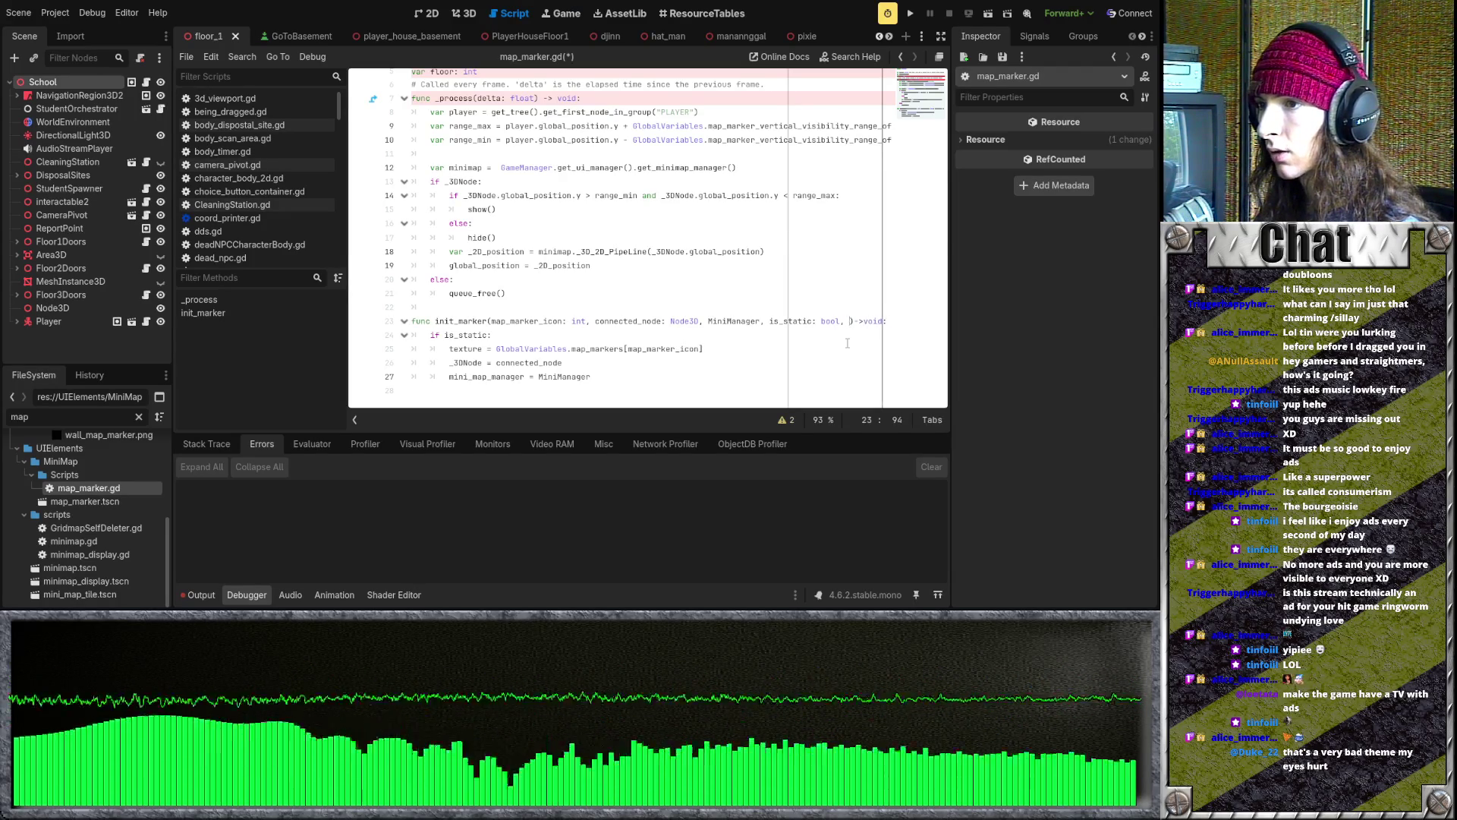
{"action": "type", "text": "oords: V"}
{"action": "type", "text": "ector2"}
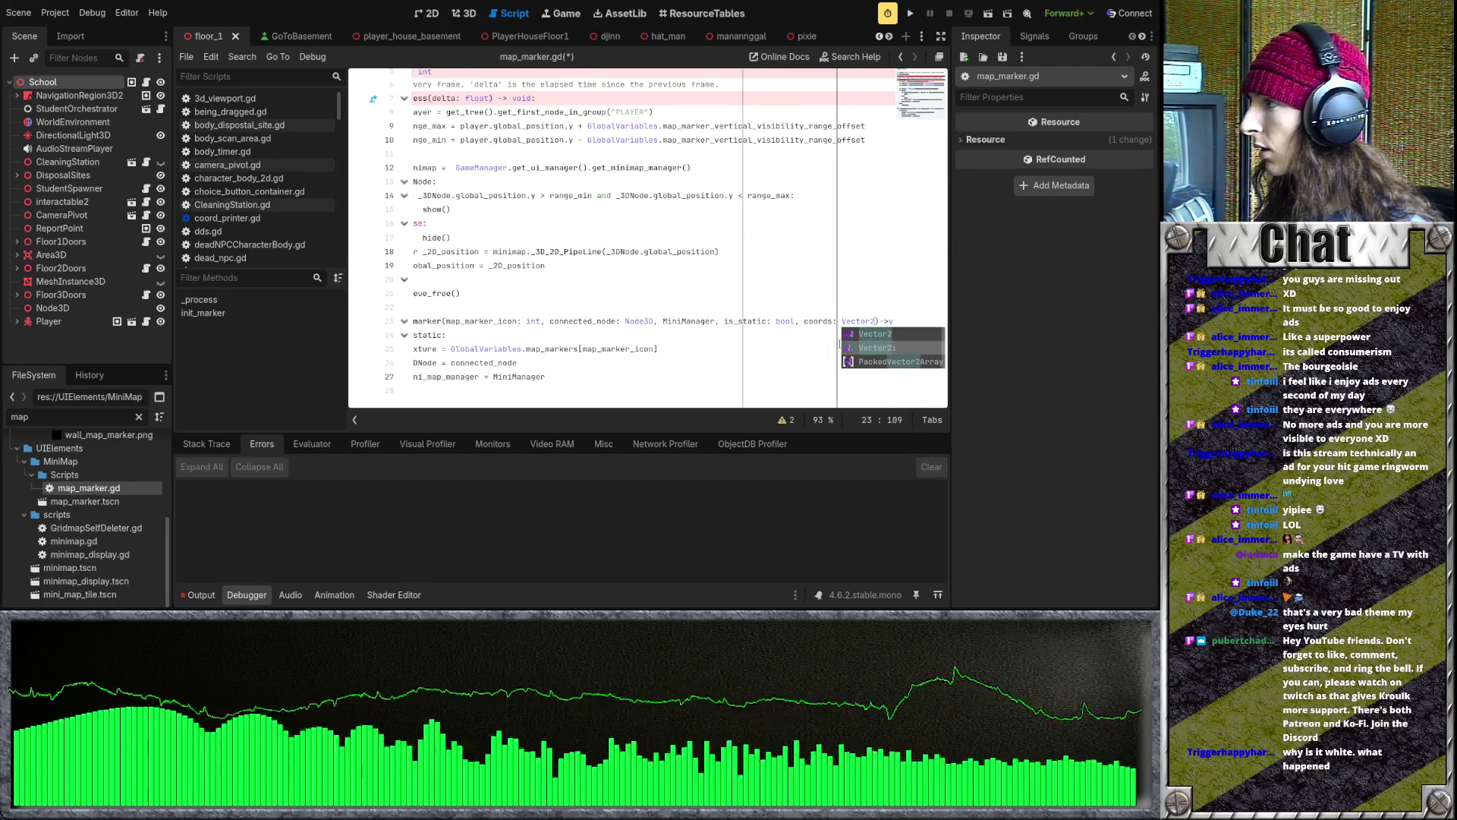
{"action": "left_click", "coordinate": [749, 351]}
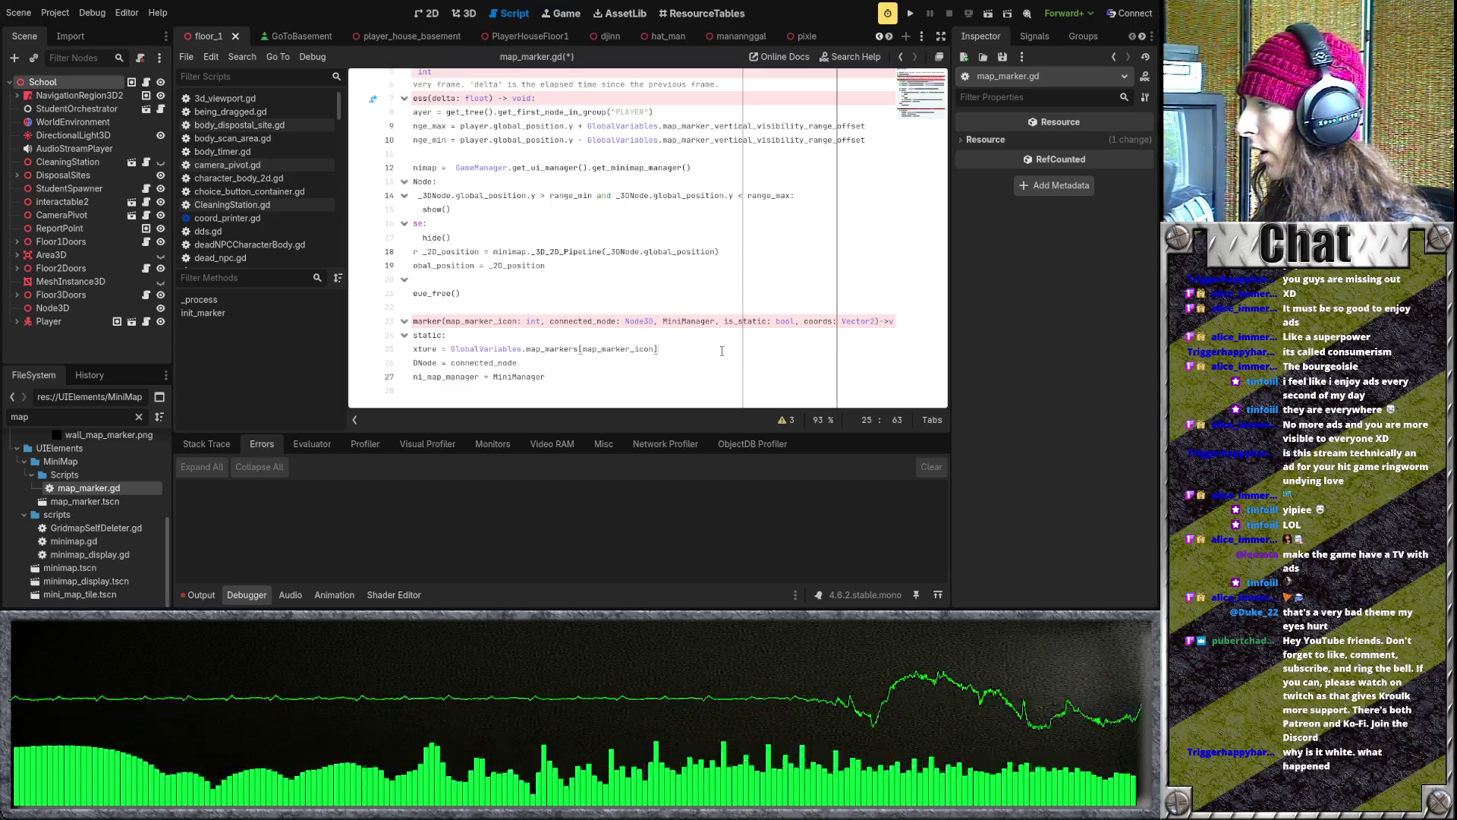
{"action": "key", "text": "Left"}
{"action": "key", "text": "Left"}
{"action": "key", "text": "Left"}
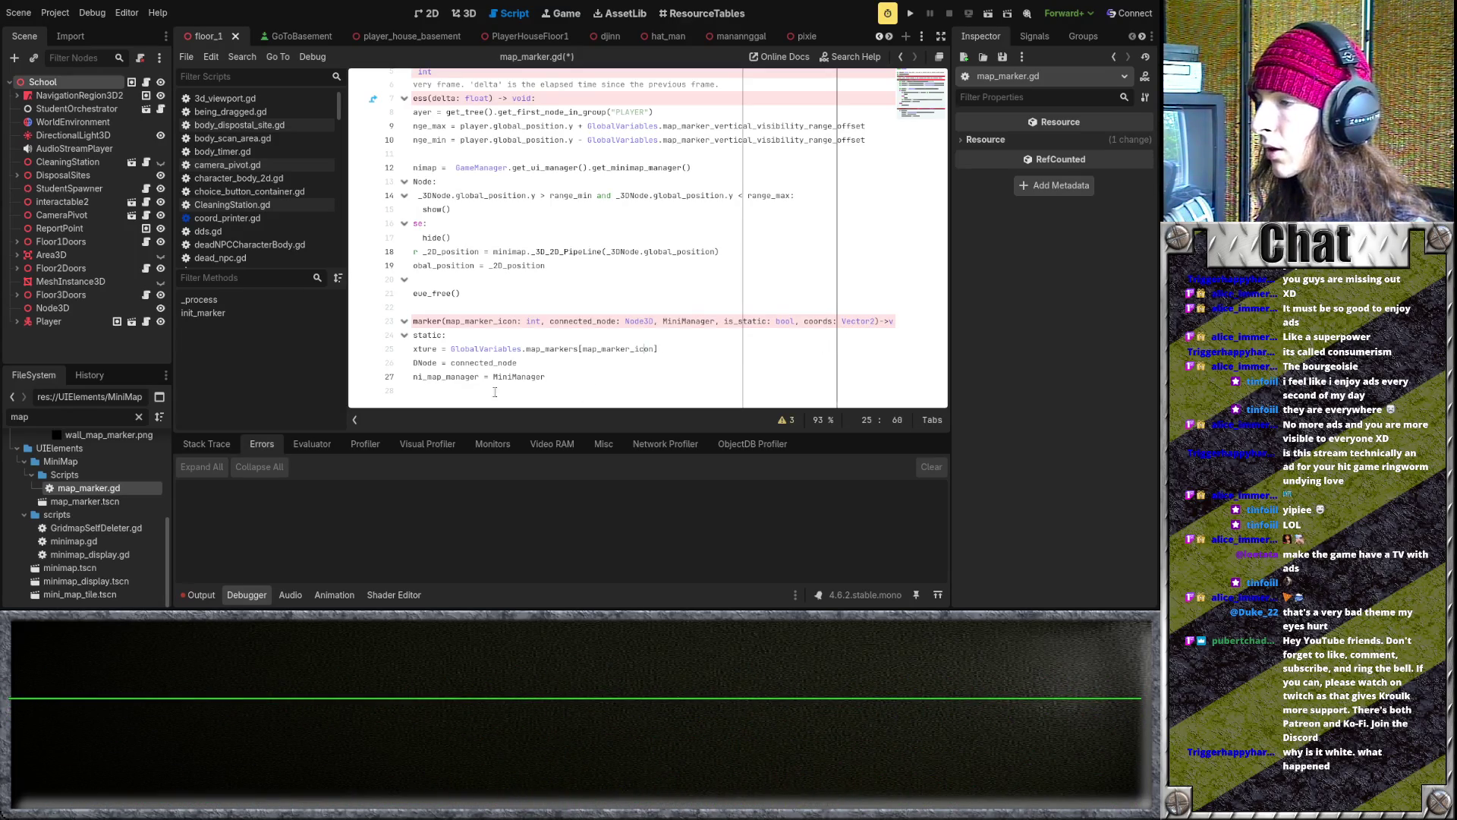
{"action": "scroll", "coordinate": [485, 232], "scroll_direction": "up", "scroll_amount": 2}
{"action": "scroll", "coordinate": [531, 295], "scroll_direction": "down", "scroll_amount": 2}
{"action": "key", "text": "Up"}
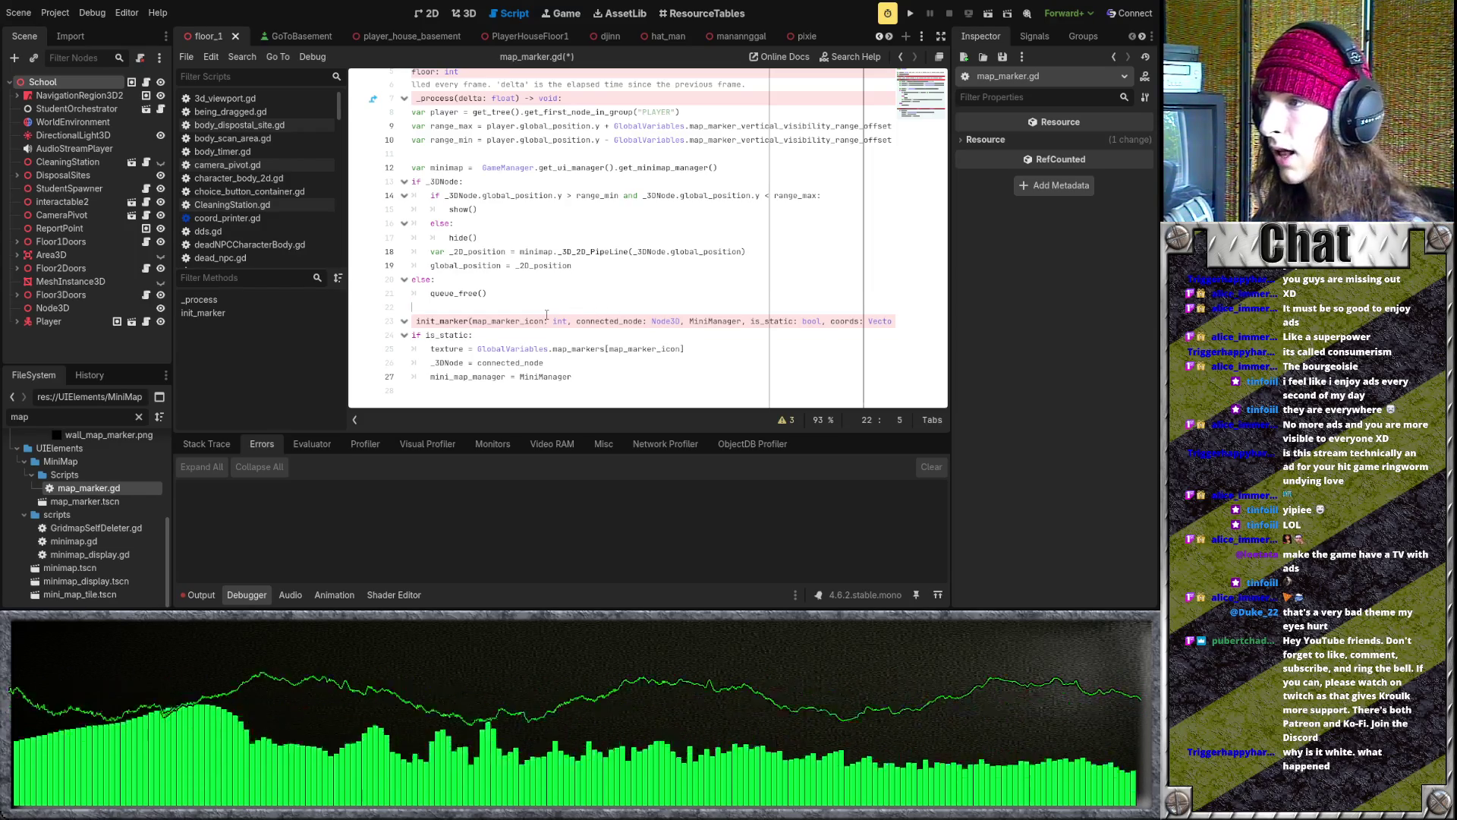
- Inspect the else branch and the _3DNode = connected_node assignment under if is_static
{"action": "mouse_move", "coordinate": [493, 293]}
{"action": "left_mouse_down"}
{"action": "mouse_move", "coordinate": [531, 243]}
{"action": "mouse_move", "coordinate": [470, 279]}
{"action": "left_mouse_up"}
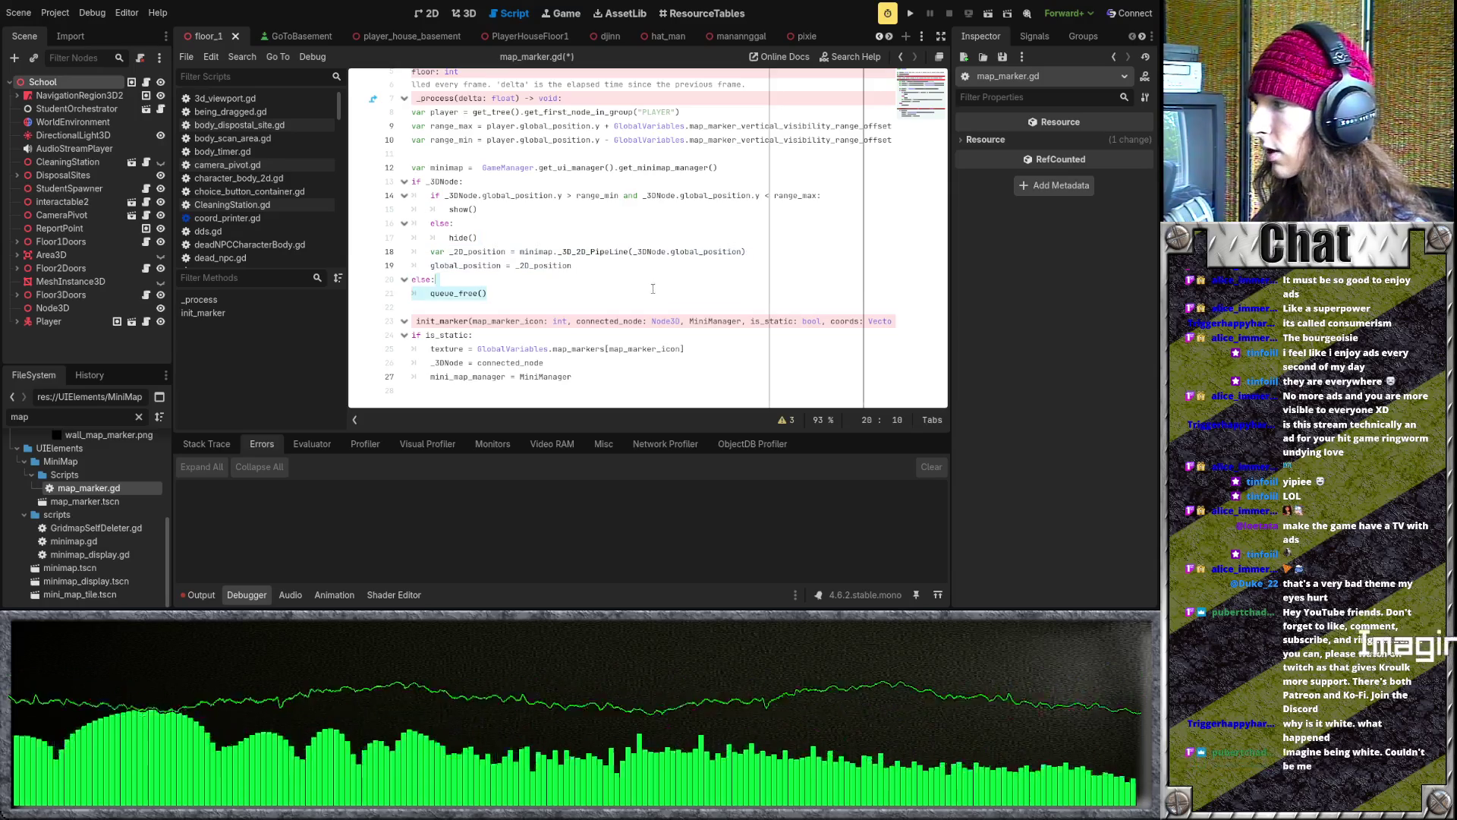
{"action": "left_click", "coordinate": [639, 309]}
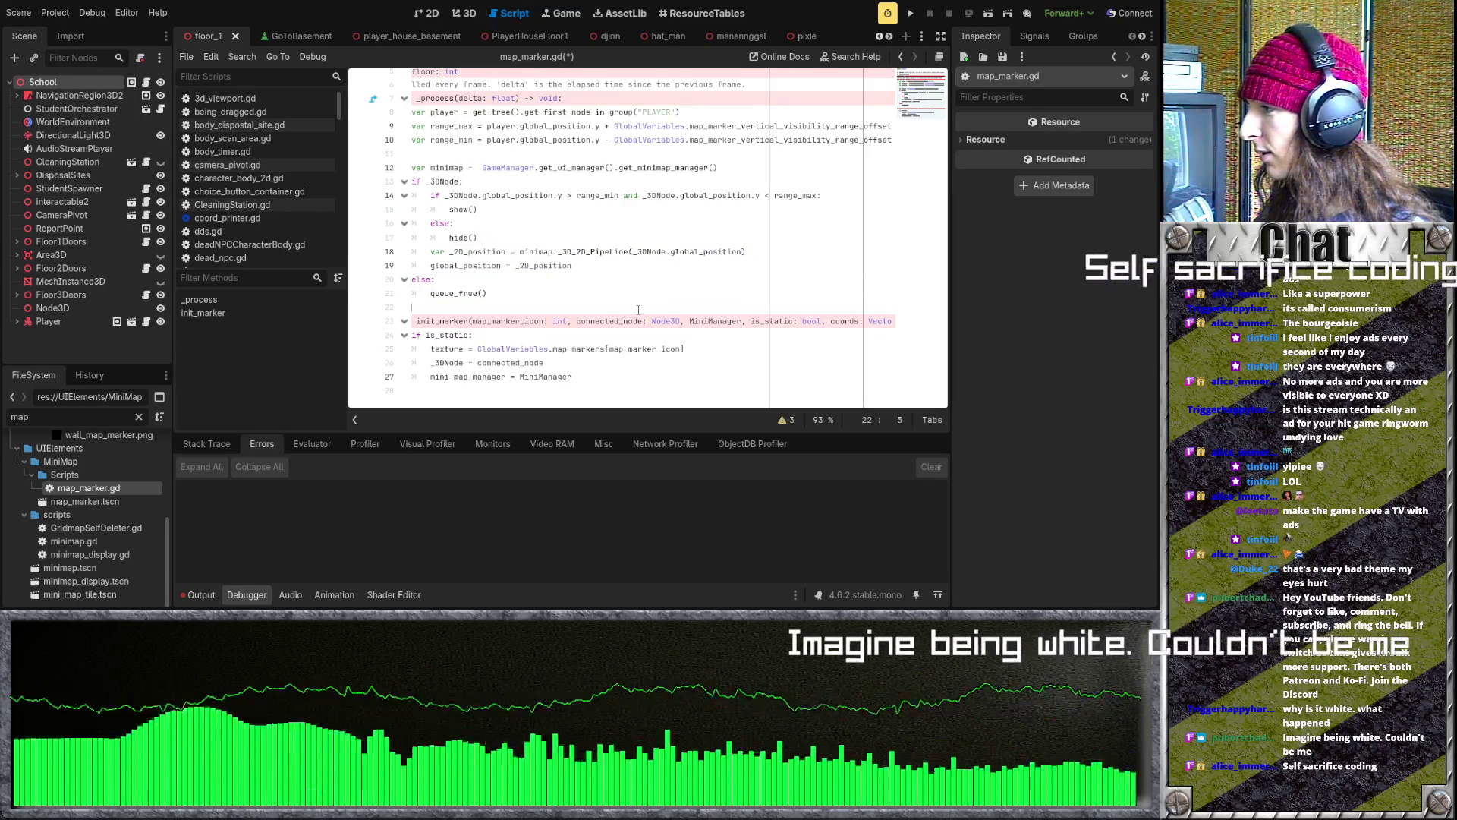
{"action": "left_click", "coordinate": [632, 335]}
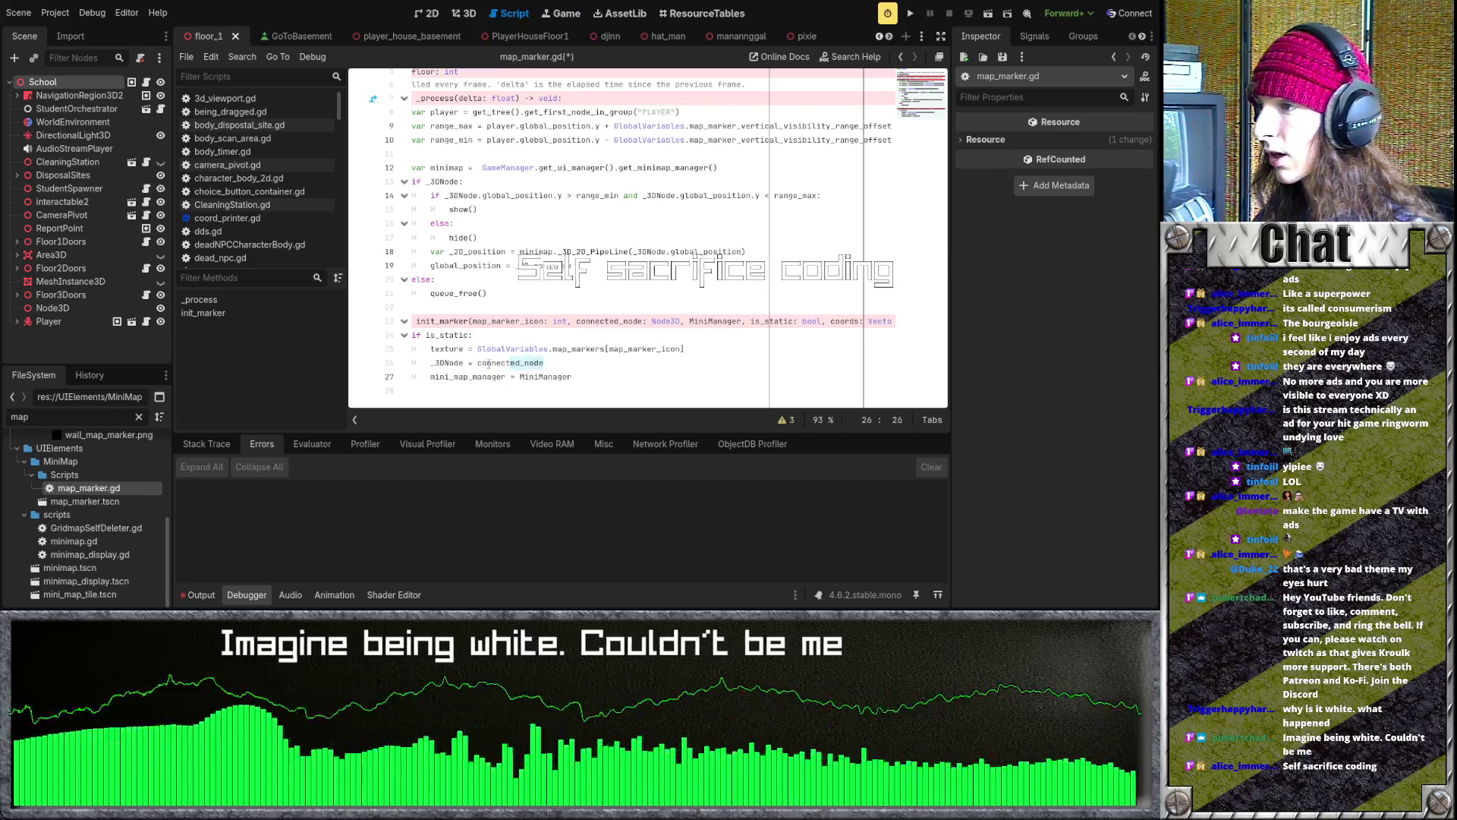
{"action": "left_click_drag", "start_coordinate": [545, 362], "coordinate": [413, 361]}
{"action": "key", "text": "End"}
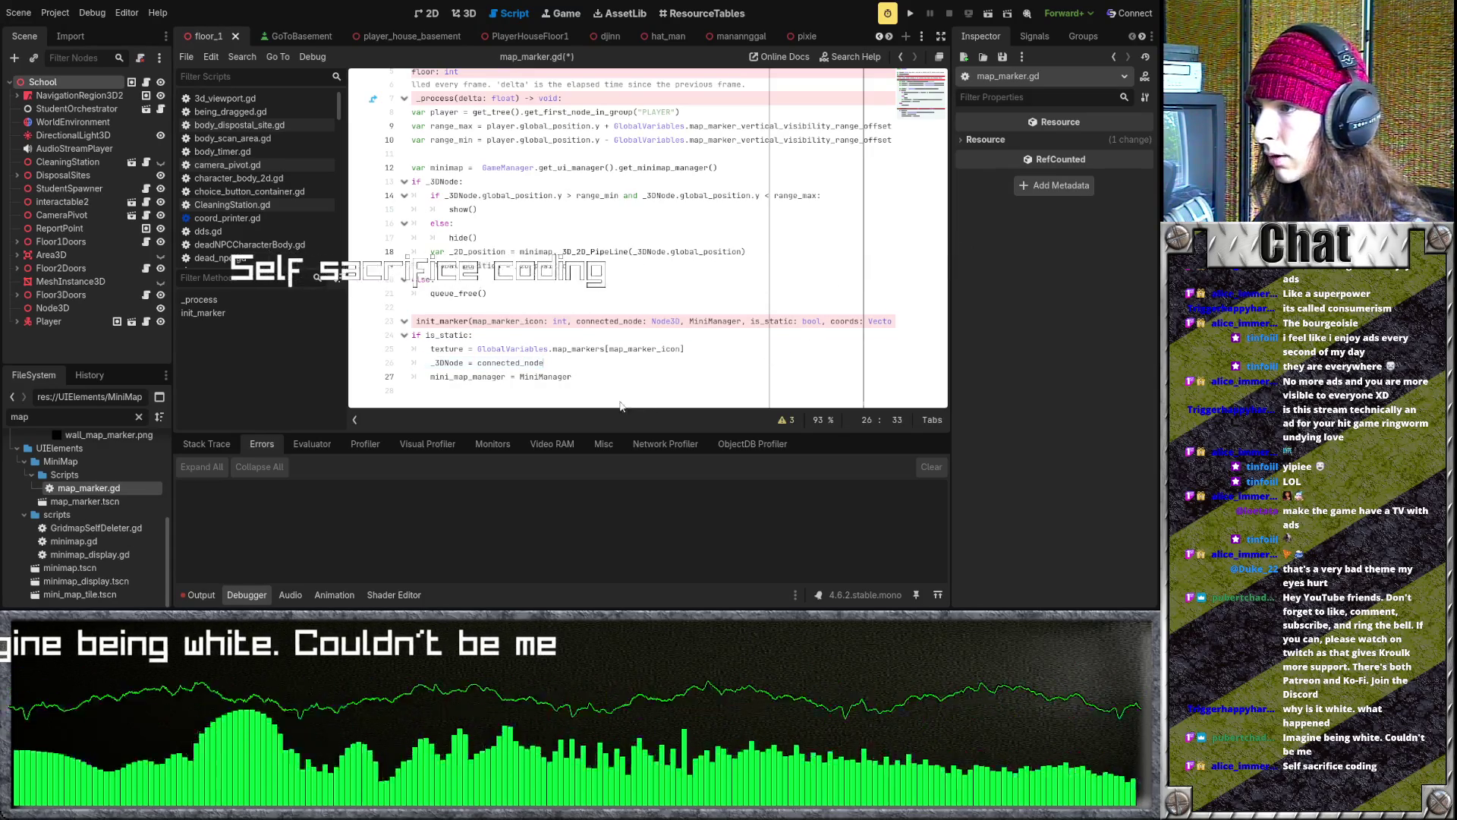
{"action": "key", "text": "Up"}
{"action": "key", "text": "Up"}
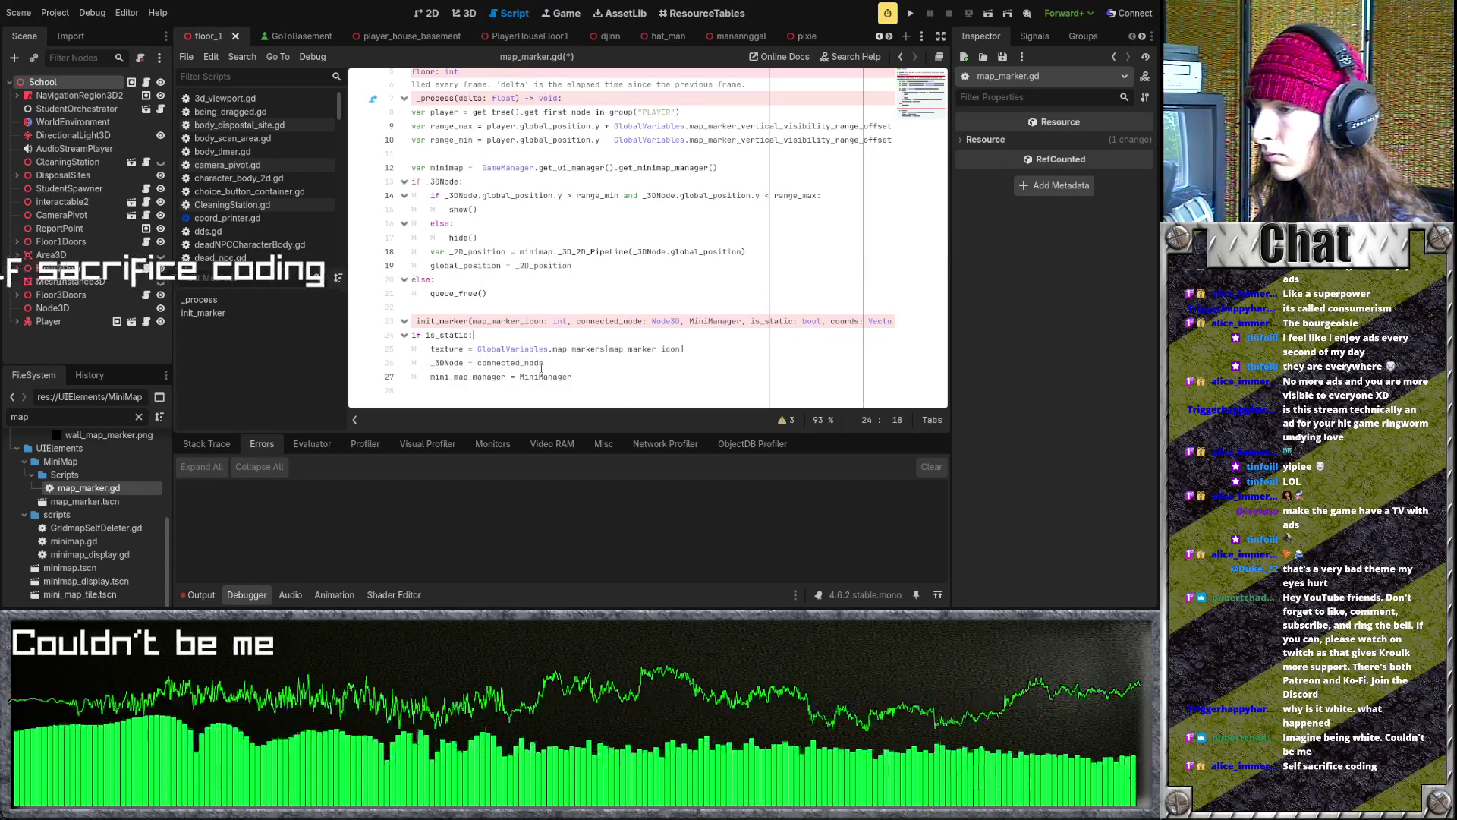
{"action": "left_click", "coordinate": [544, 363]}
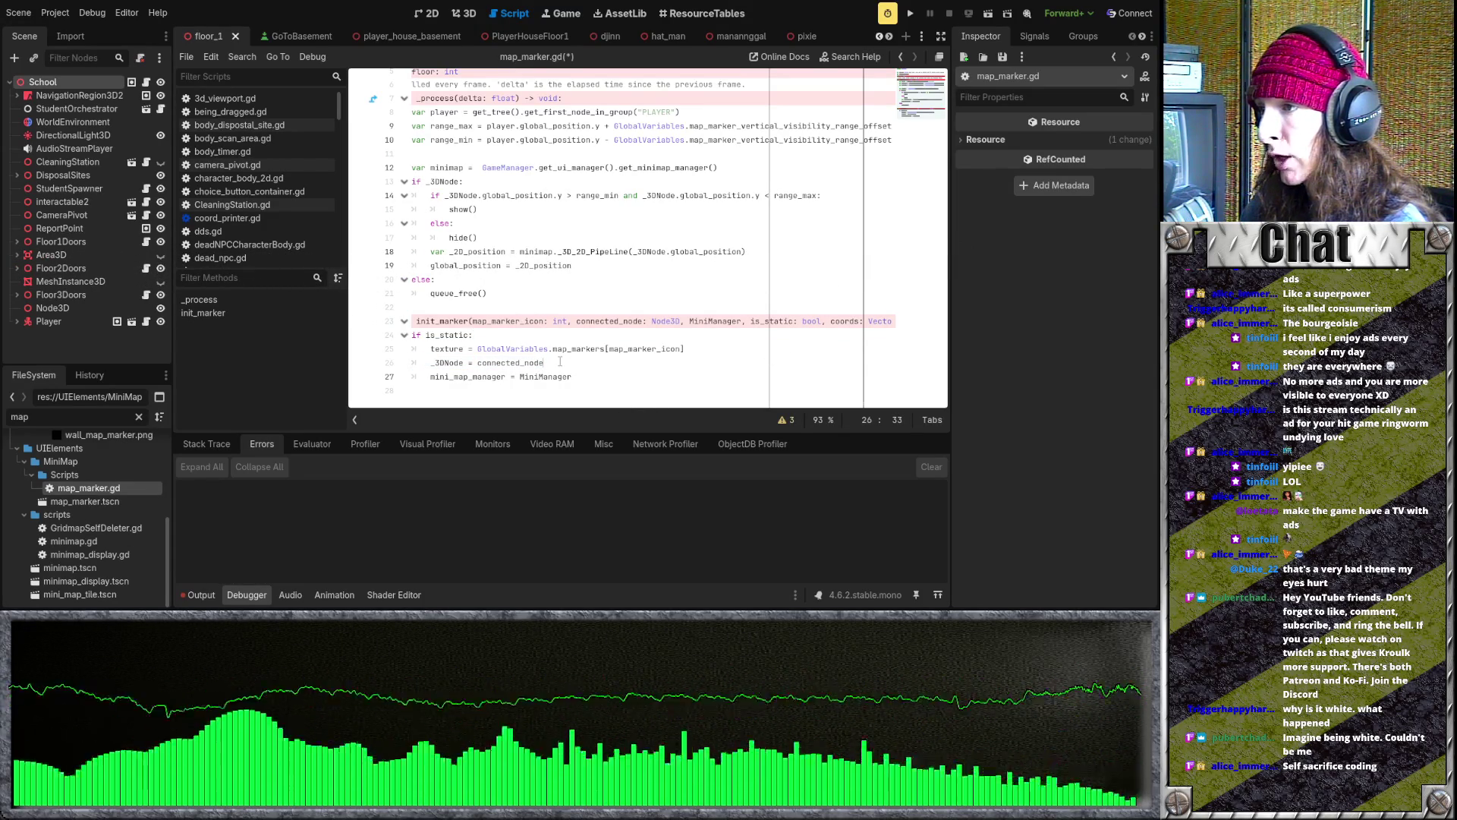
{"action": "left_click_drag", "start_coordinate": [557, 362], "coordinate": [427, 360]}
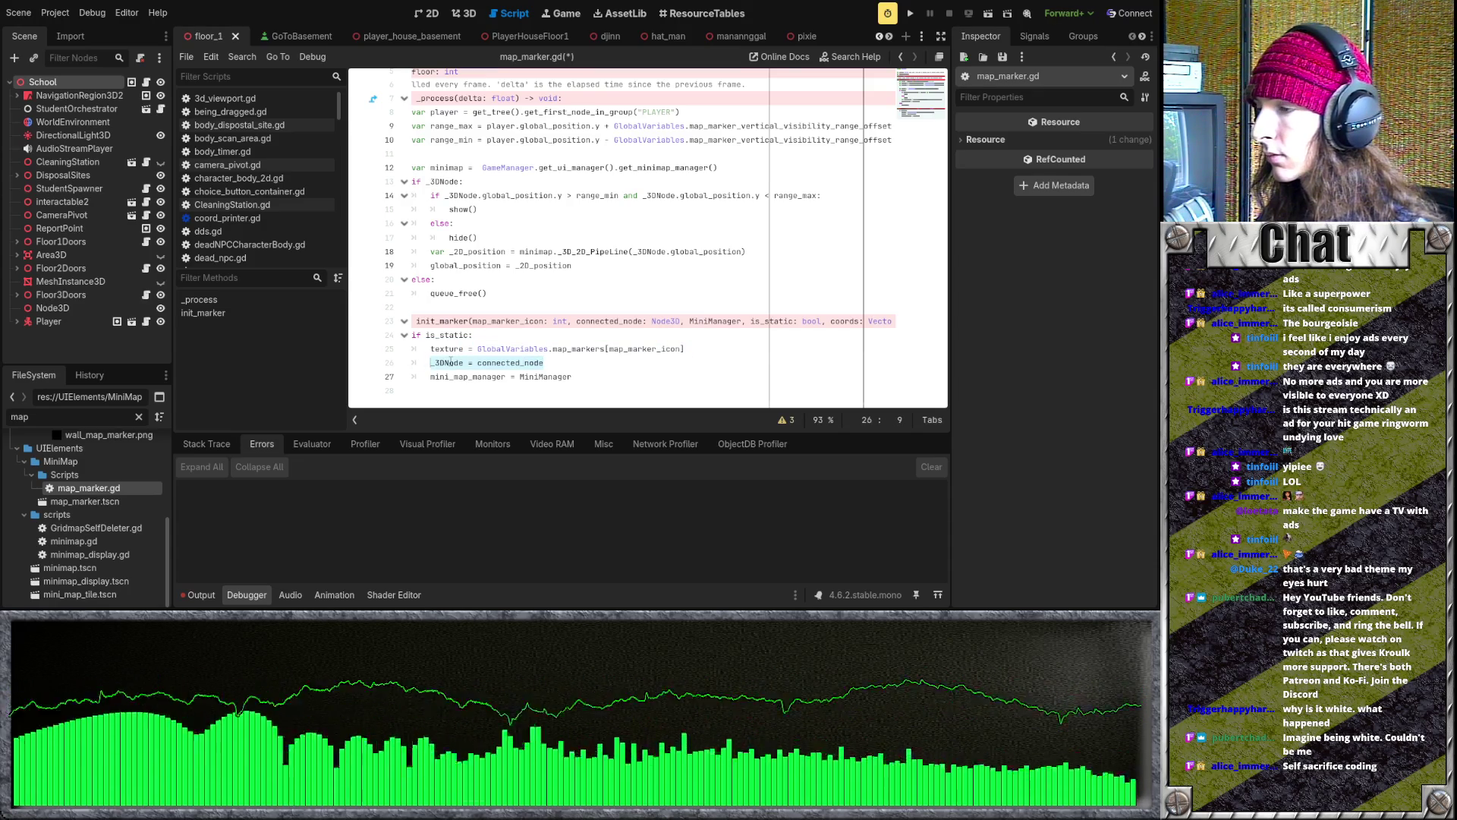
{"action": "left_click", "coordinate": [578, 372]}
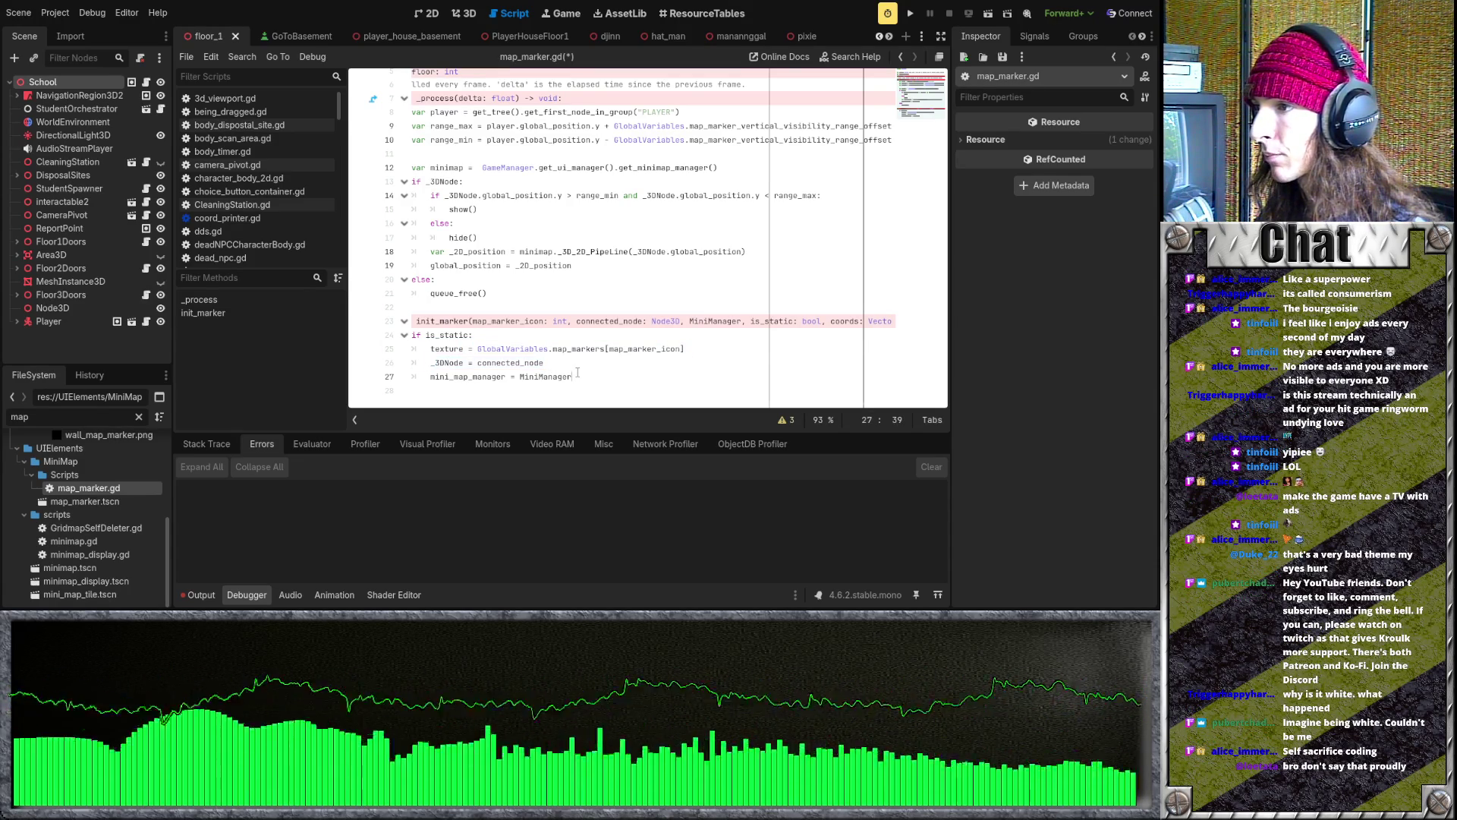
- Delete the 'if is_static:' line so the three assignments follow the init_marker declaration
{"action": "scroll", "coordinate": [562, 378], "scroll_direction": "up", "scroll_amount": 2}
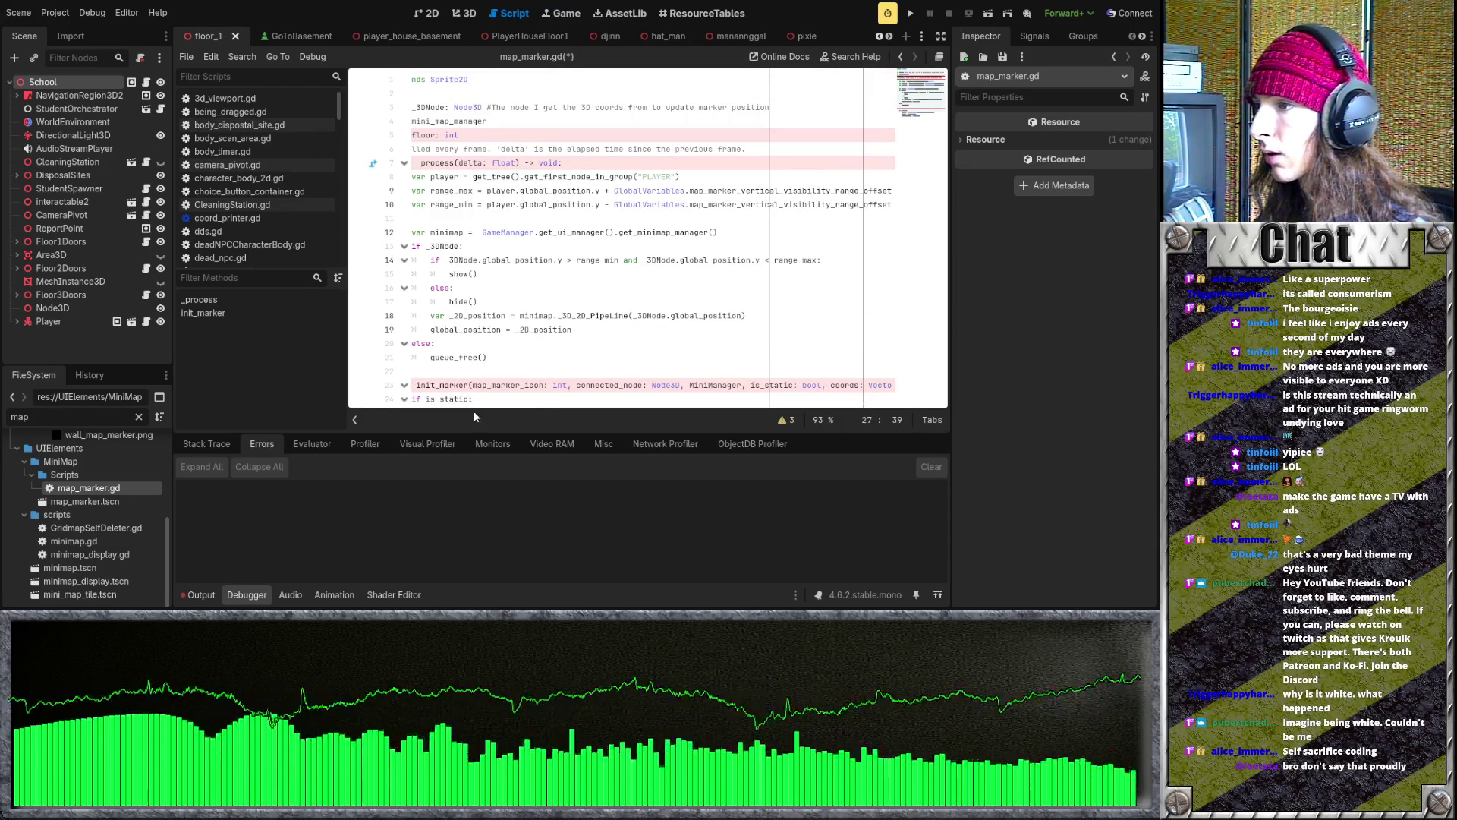
{"action": "scroll", "coordinate": [502, 411], "scroll_direction": "left", "scroll_amount": 1}
{"action": "scroll", "coordinate": [447, 410], "scroll_direction": "right", "scroll_amount": 3}
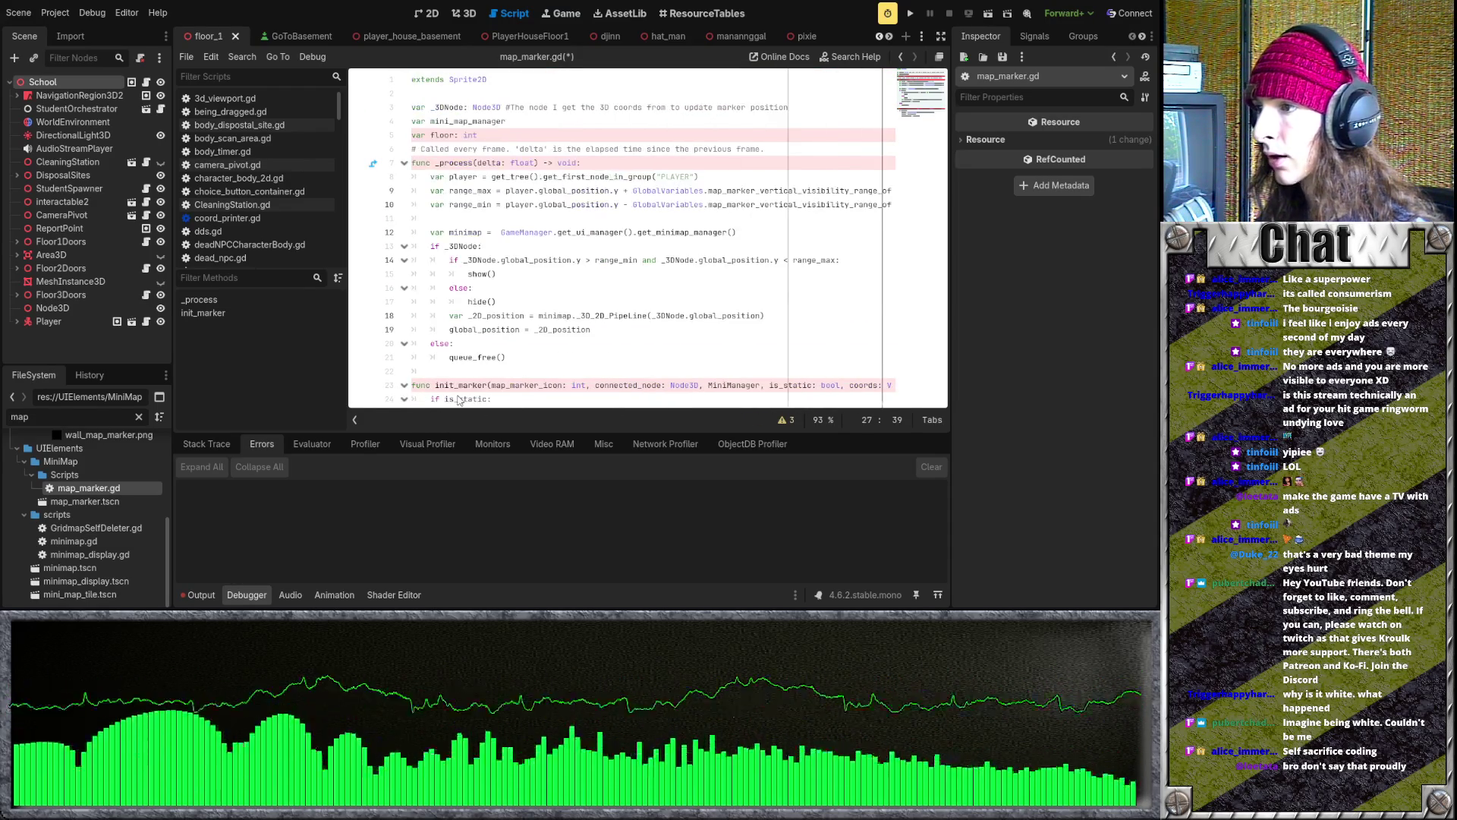
{"action": "scroll", "coordinate": [440, 405], "scroll_direction": "left", "scroll_amount": 4}
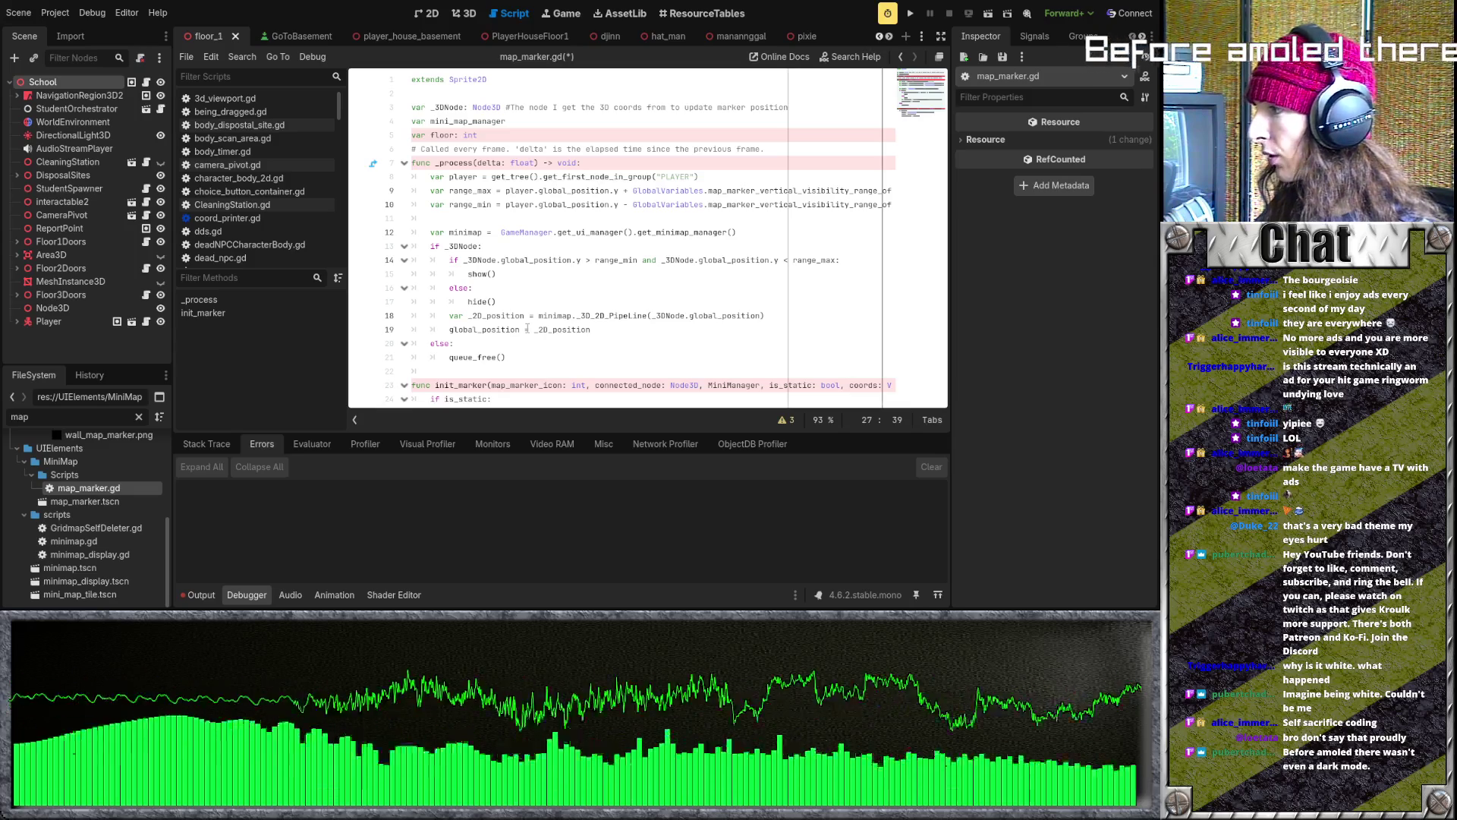
{"action": "scroll", "coordinate": [571, 287], "scroll_direction": "down", "scroll_amount": 2}
{"action": "scroll", "coordinate": [574, 285], "scroll_direction": "up", "scroll_amount": 2}
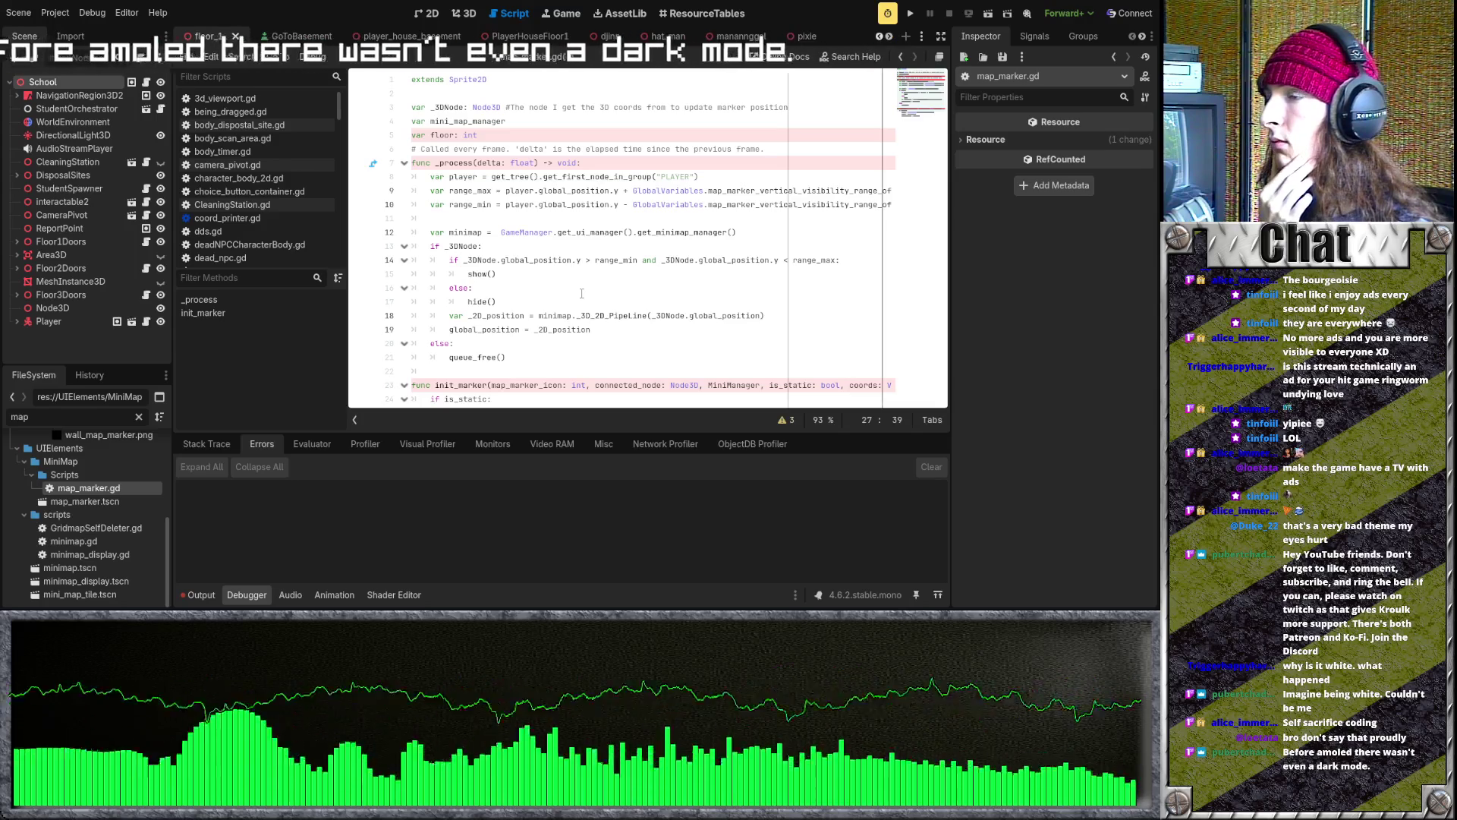
{"action": "scroll", "coordinate": [582, 294], "scroll_direction": "down", "scroll_amount": 2}
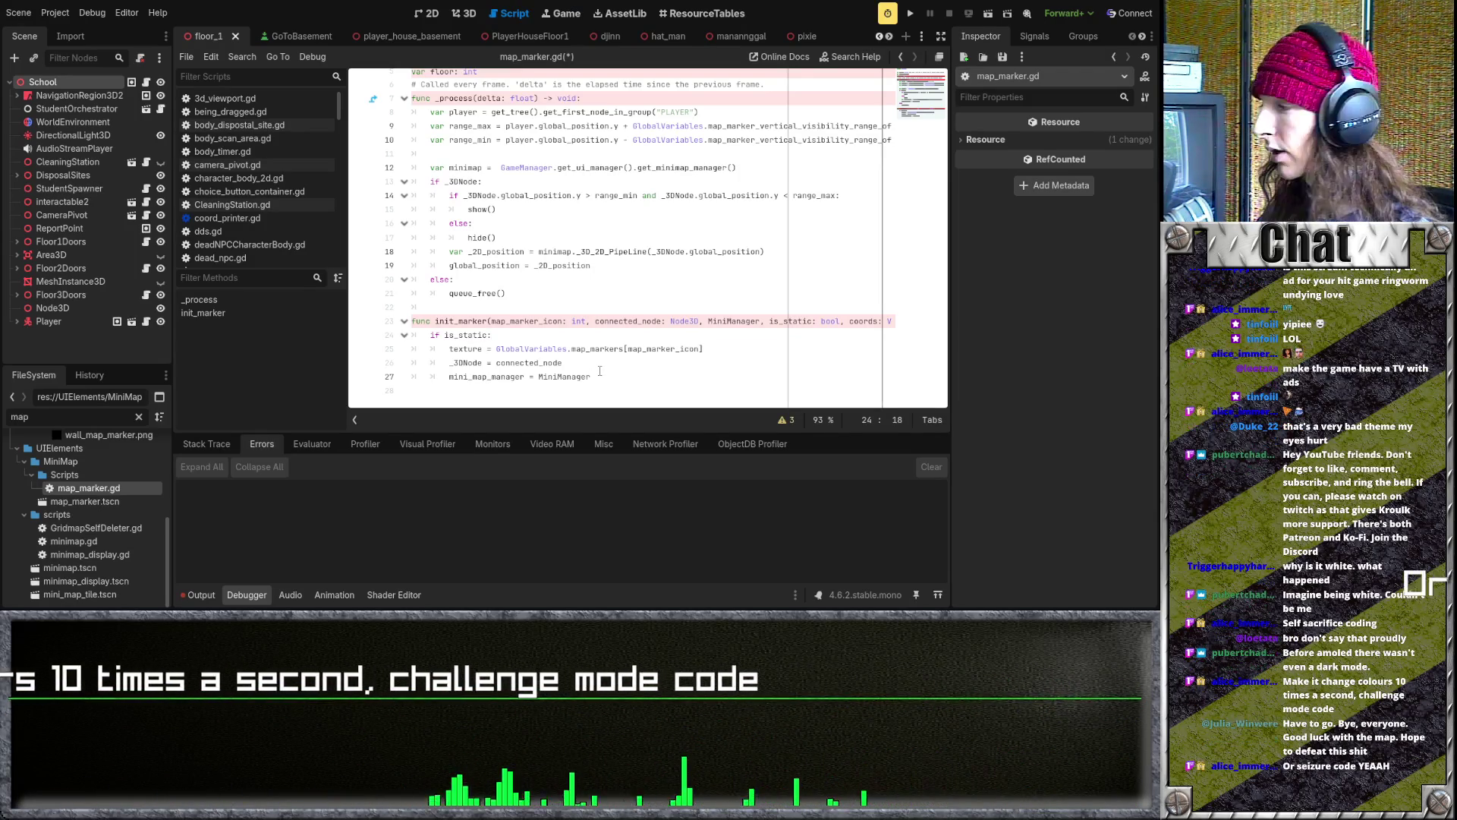
{"action": "left_click", "coordinate": [597, 368]}
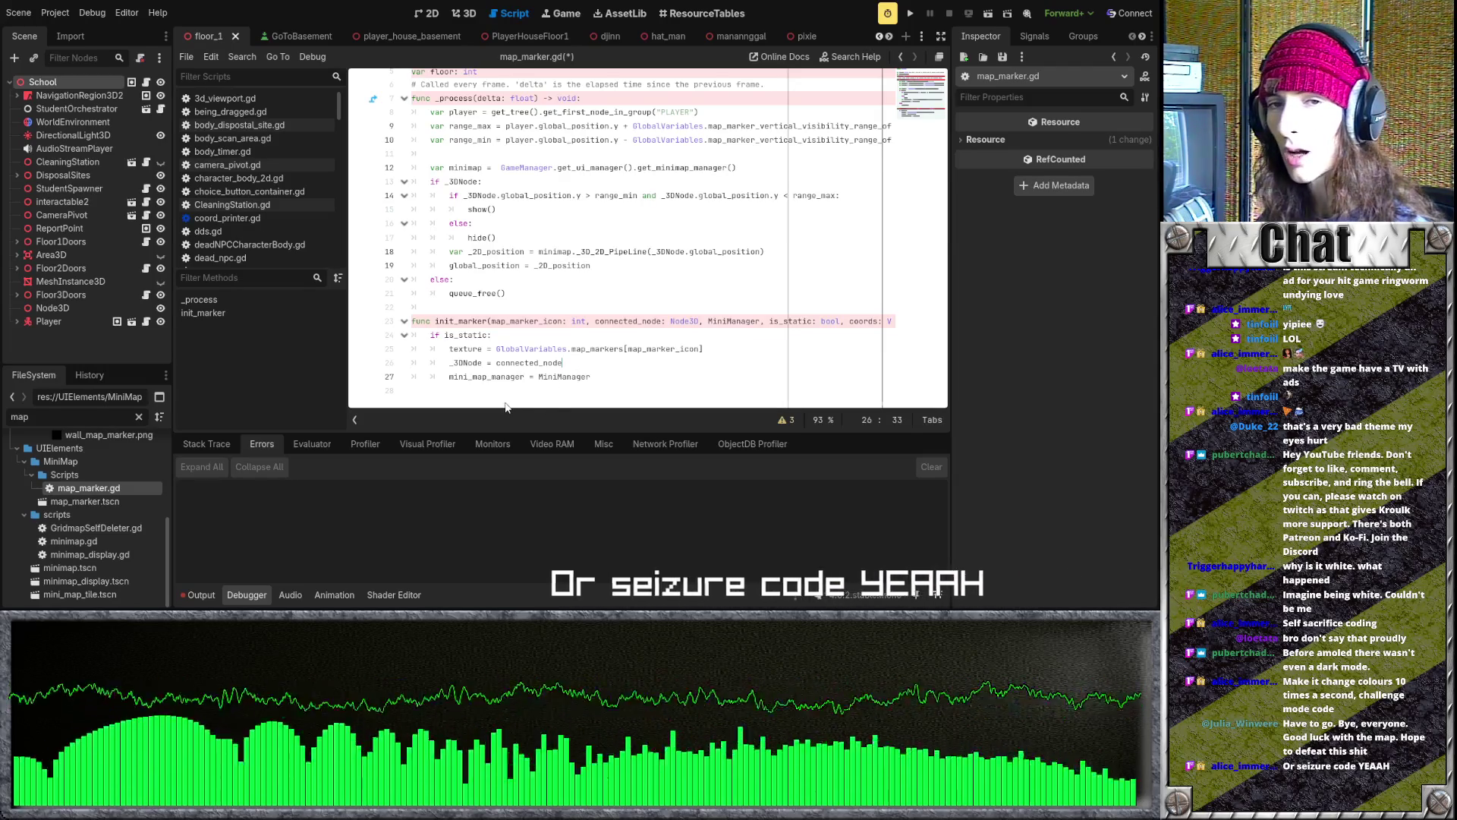
{"action": "left_click", "coordinate": [450, 362], "text": "shift"}
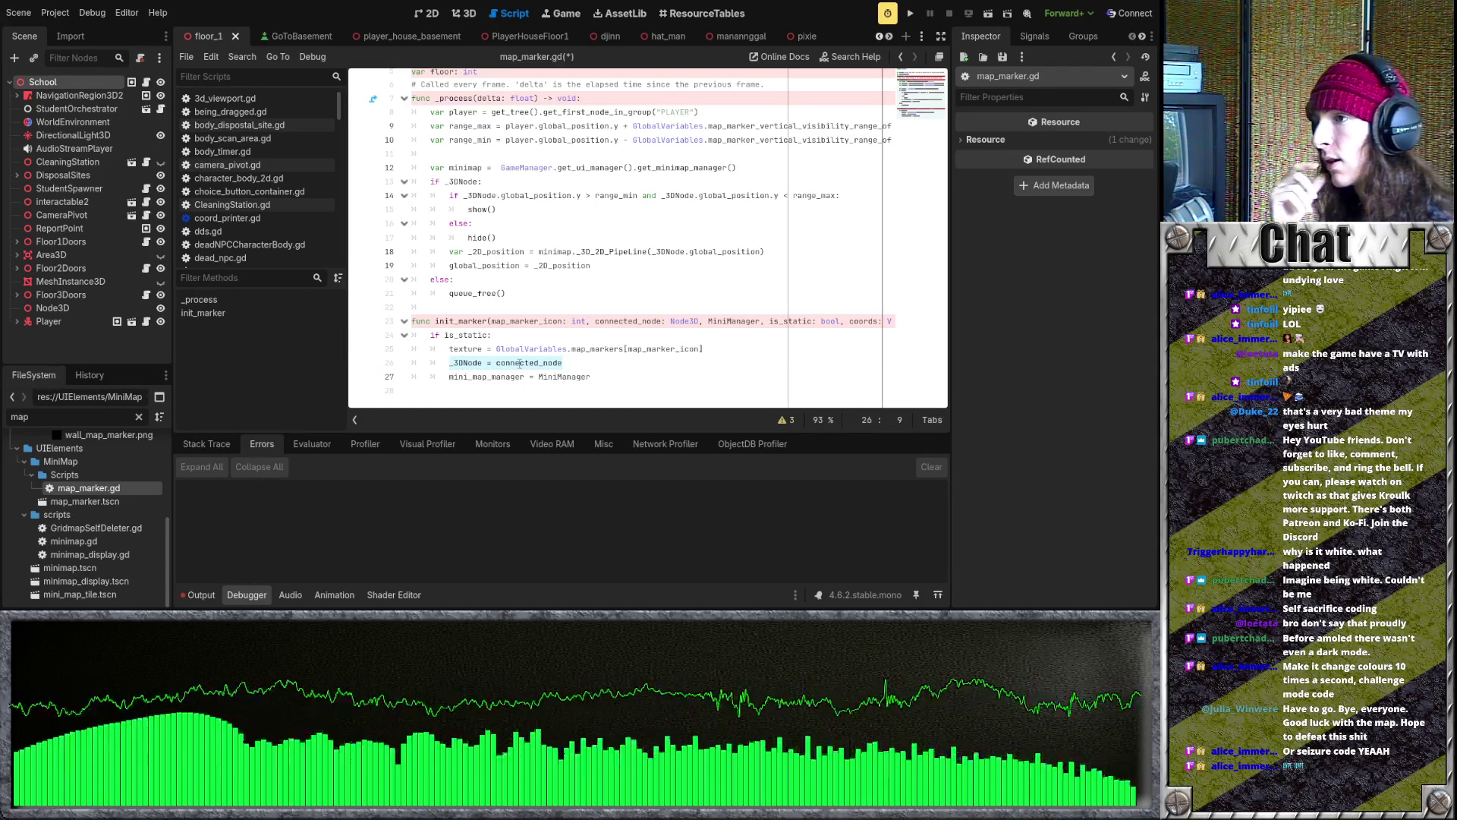
{"action": "left_click", "coordinate": [531, 334]}
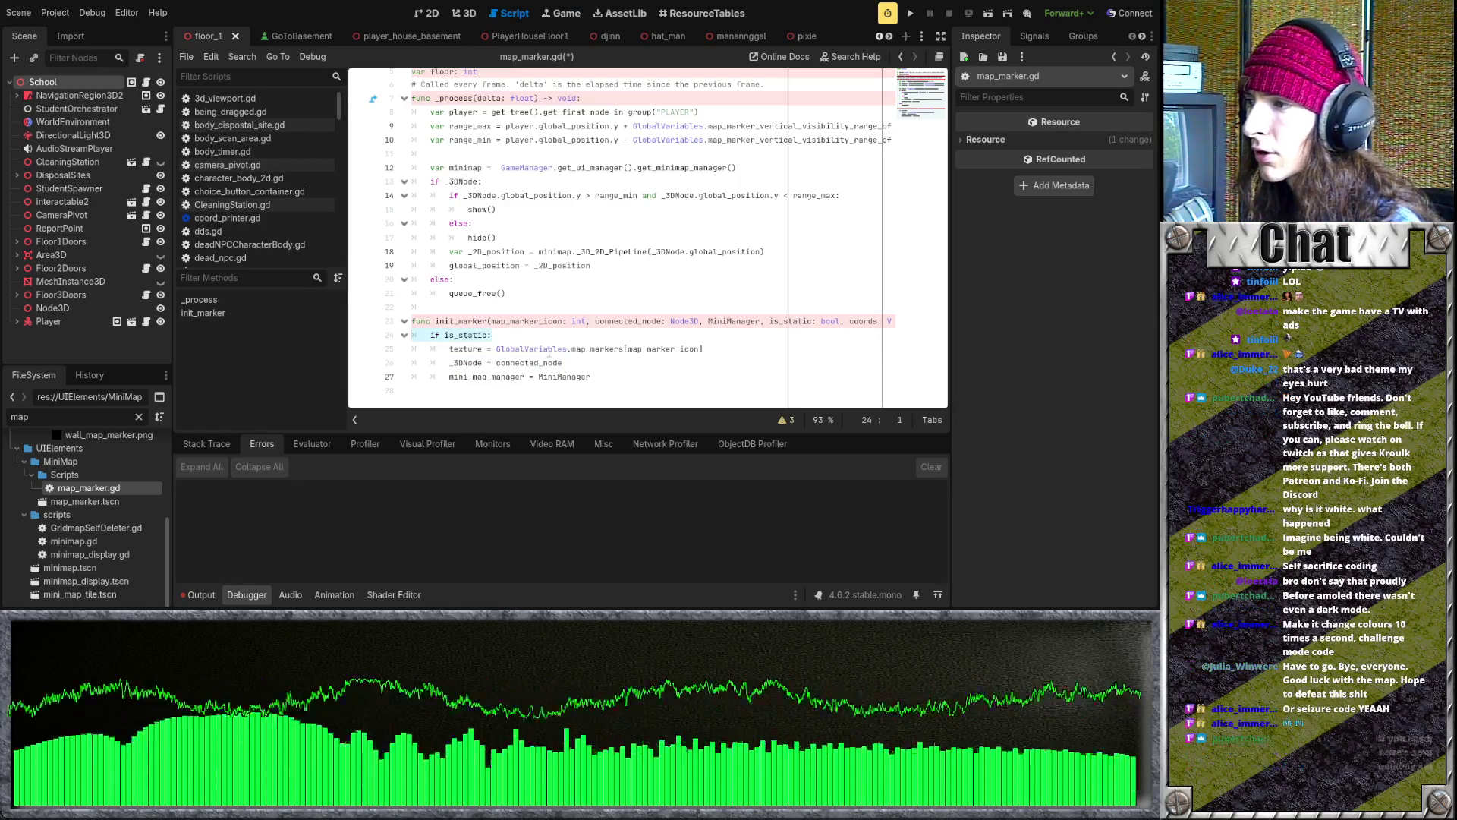
{"action": "key", "text": "BackSpace"}
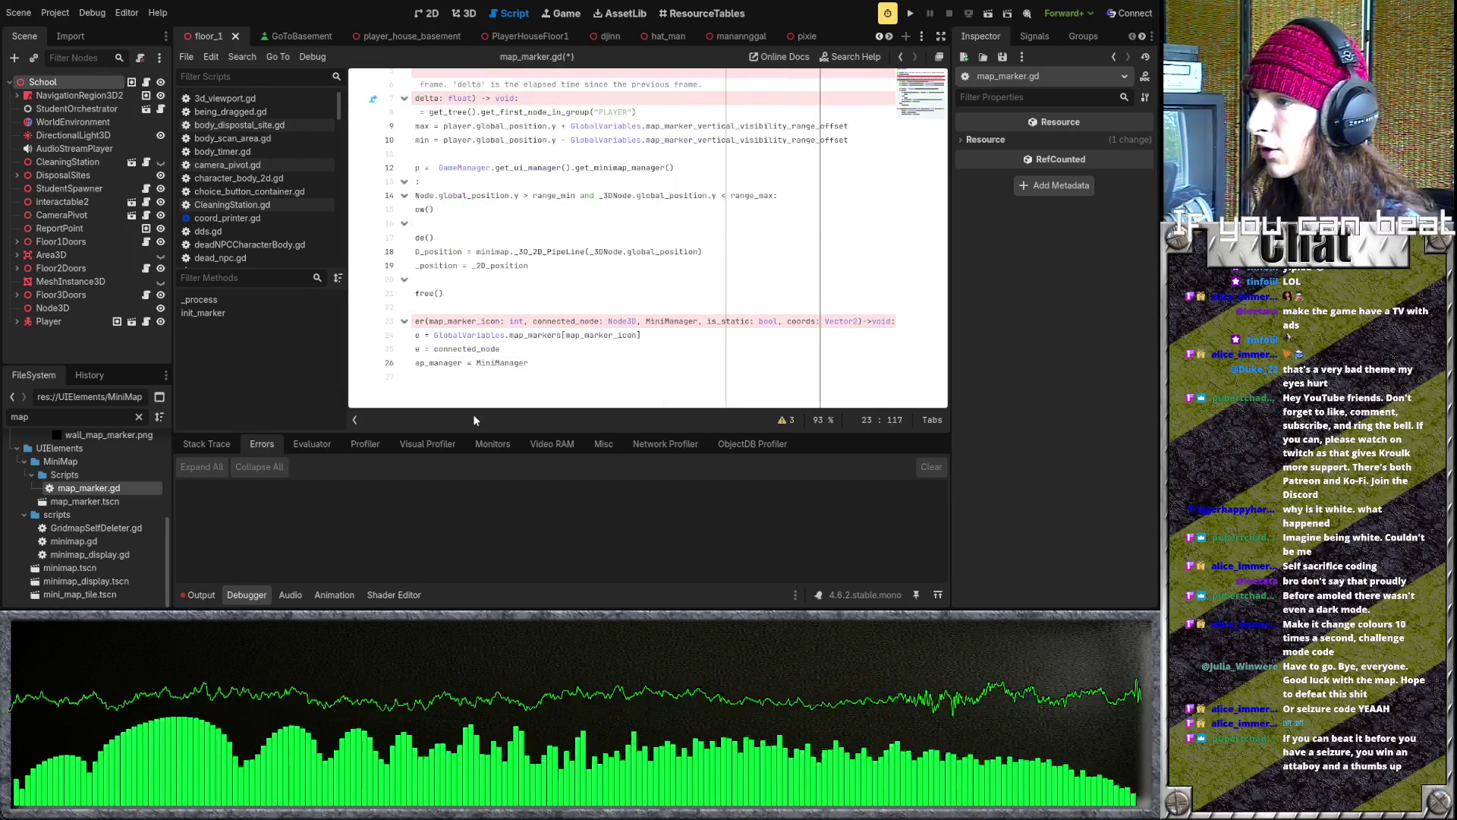
- Add a new 'if is_static:' line under the init_marker declaration
{"action": "scroll", "coordinate": [492, 399], "scroll_direction": "left", "scroll_amount": 2}
{"action": "scroll", "coordinate": [494, 395], "scroll_direction": "up", "scroll_amount": 2}
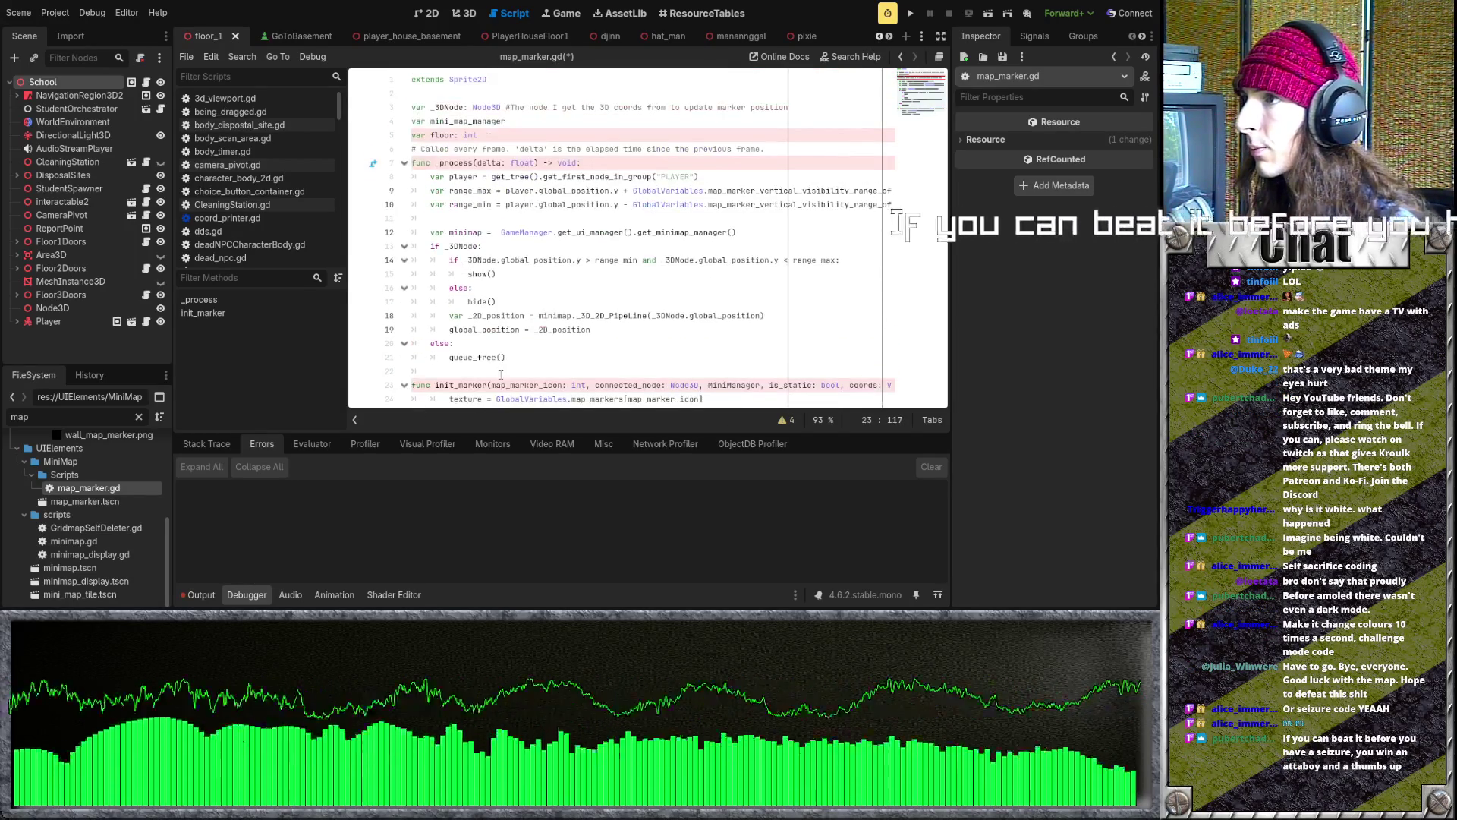
{"action": "scroll", "coordinate": [501, 379], "scroll_direction": "down", "scroll_amount": 2}
{"action": "key", "text": "Return"}
{"action": "type", "text": "if is_static:"}
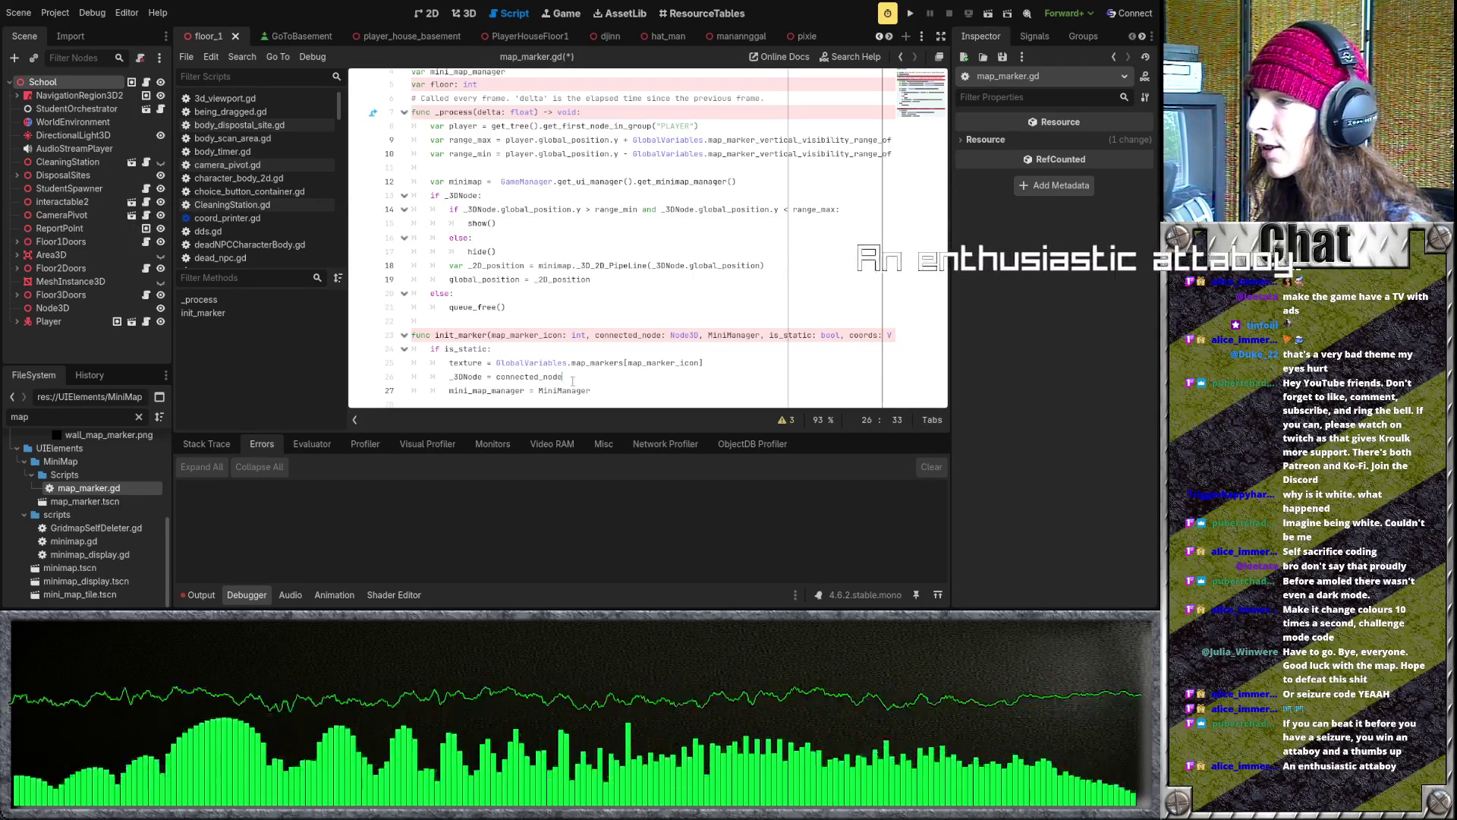
- Remove the _3DNode = connected_node assignment from the if branch
{"action": "scroll", "coordinate": [572, 382], "scroll_direction": "down", "scroll_amount": 1}
{"action": "left_click", "coordinate": [531, 390]}
{"action": "key", "text": "BackSpace"}
{"action": "key", "text": "BackSpace"}
{"action": "key", "text": "ctrl+z"}
{"action": "key", "text": "ctrl+z"}
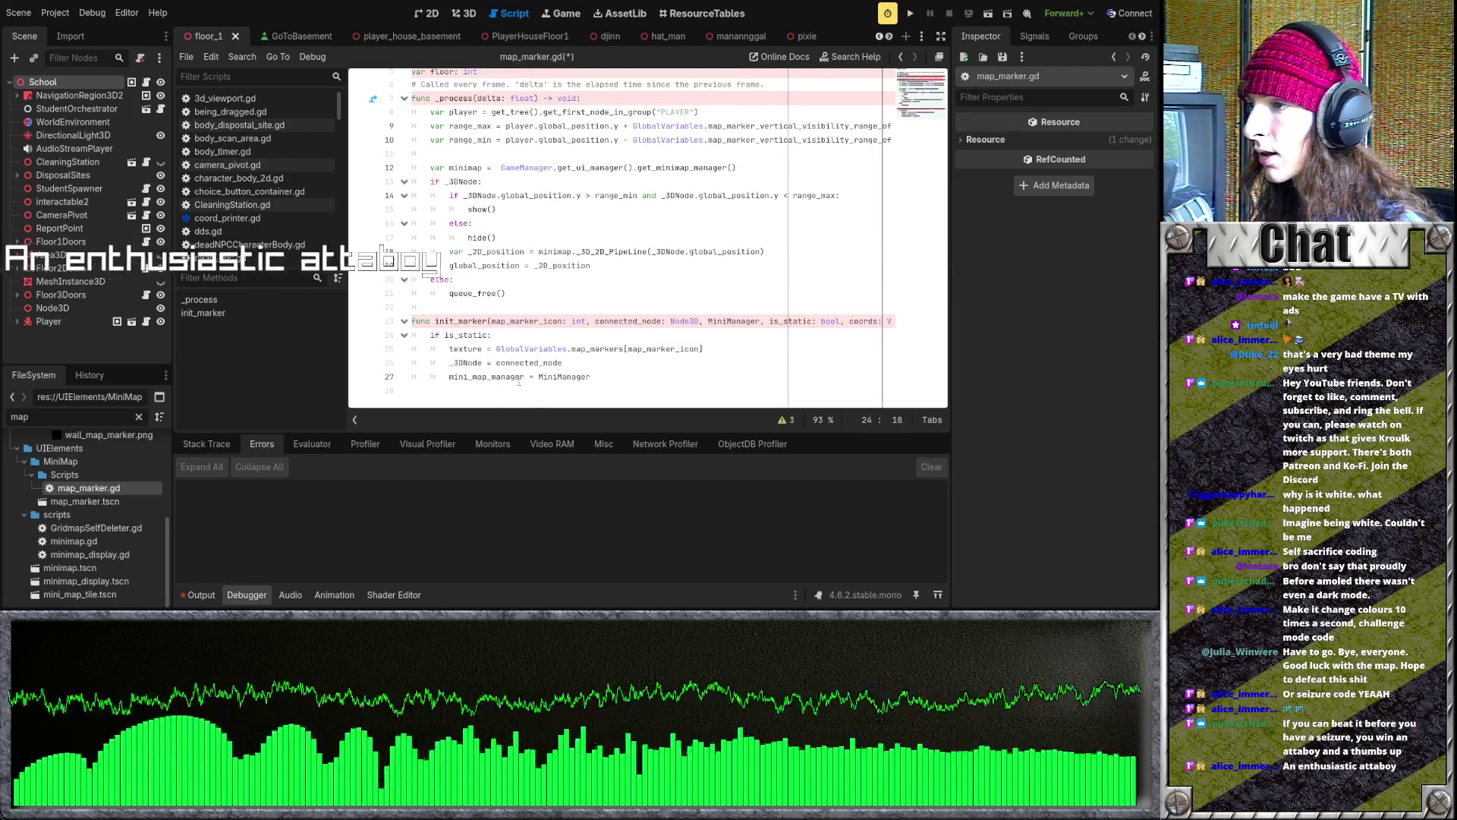
{"action": "double_click", "coordinate": [445, 371]}
{"action": "left_click_drag", "start_coordinate": [445, 365], "coordinate": [563, 363]}
{"action": "key", "text": "BackSpace"}
{"action": "key", "text": "BackSpace"}
{"action": "type", "text": "else:"}
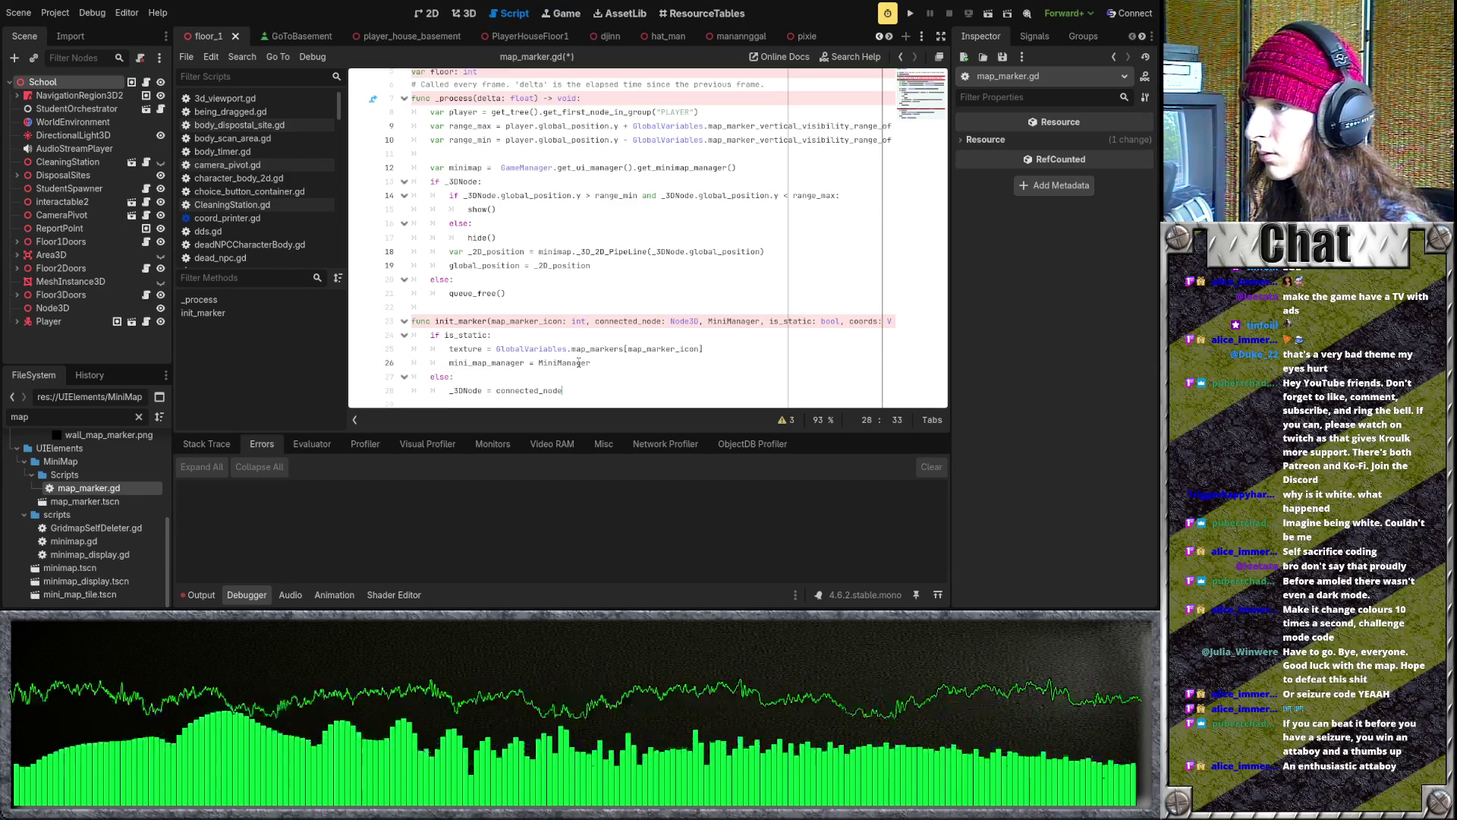
- Move the texture and mini_map_manager assignments above the if is_static check
{"action": "left_click_drag", "start_coordinate": [446, 348], "coordinate": [681, 357]}
{"action": "key", "text": "ctrl+c"}
{"action": "key", "text": "BackSpace"}
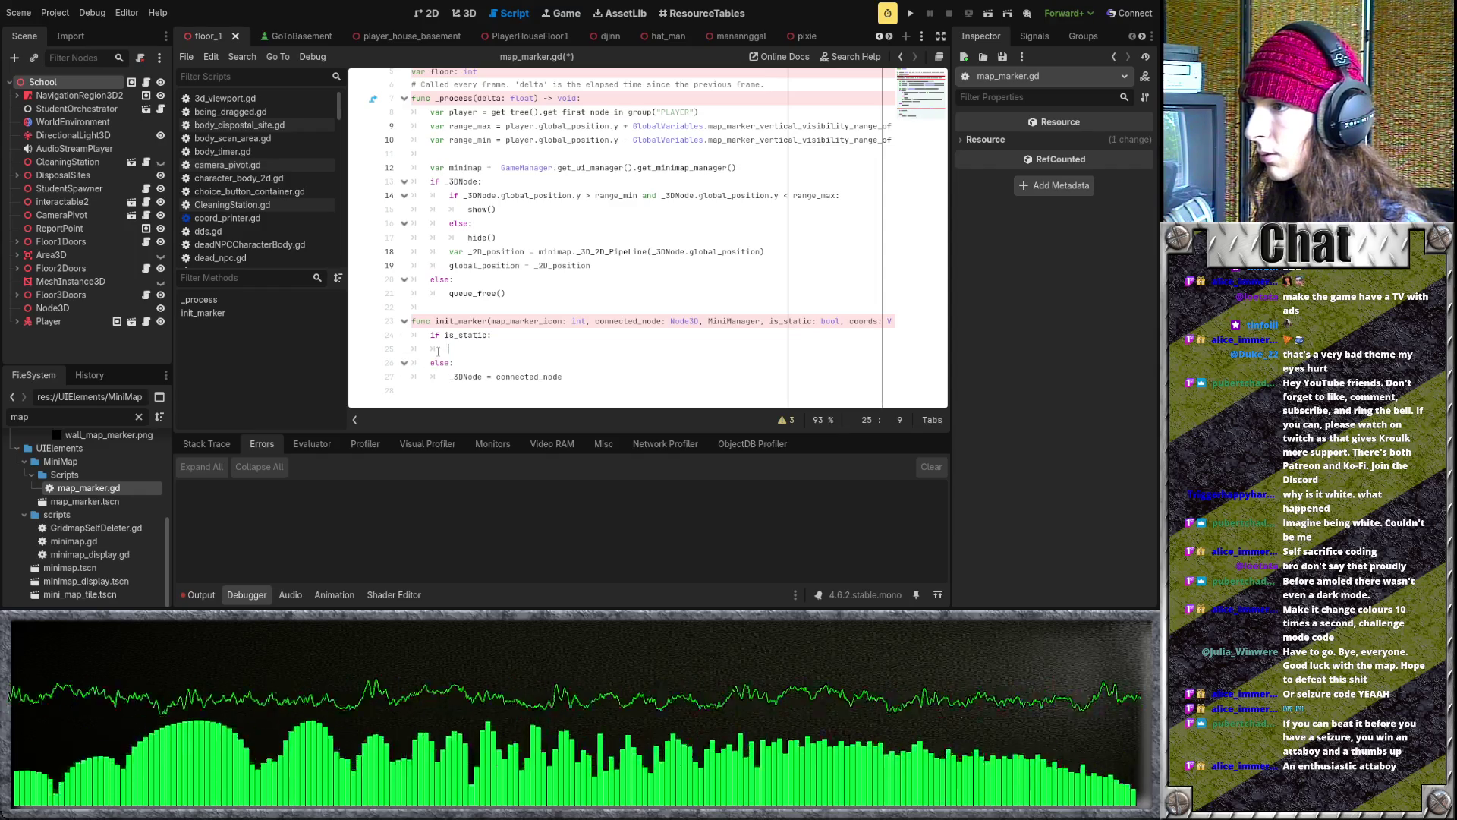
{"action": "left_click", "coordinate": [430, 339]}
{"action": "key", "text": "Return"}
{"action": "key", "text": "ctrl+v"}
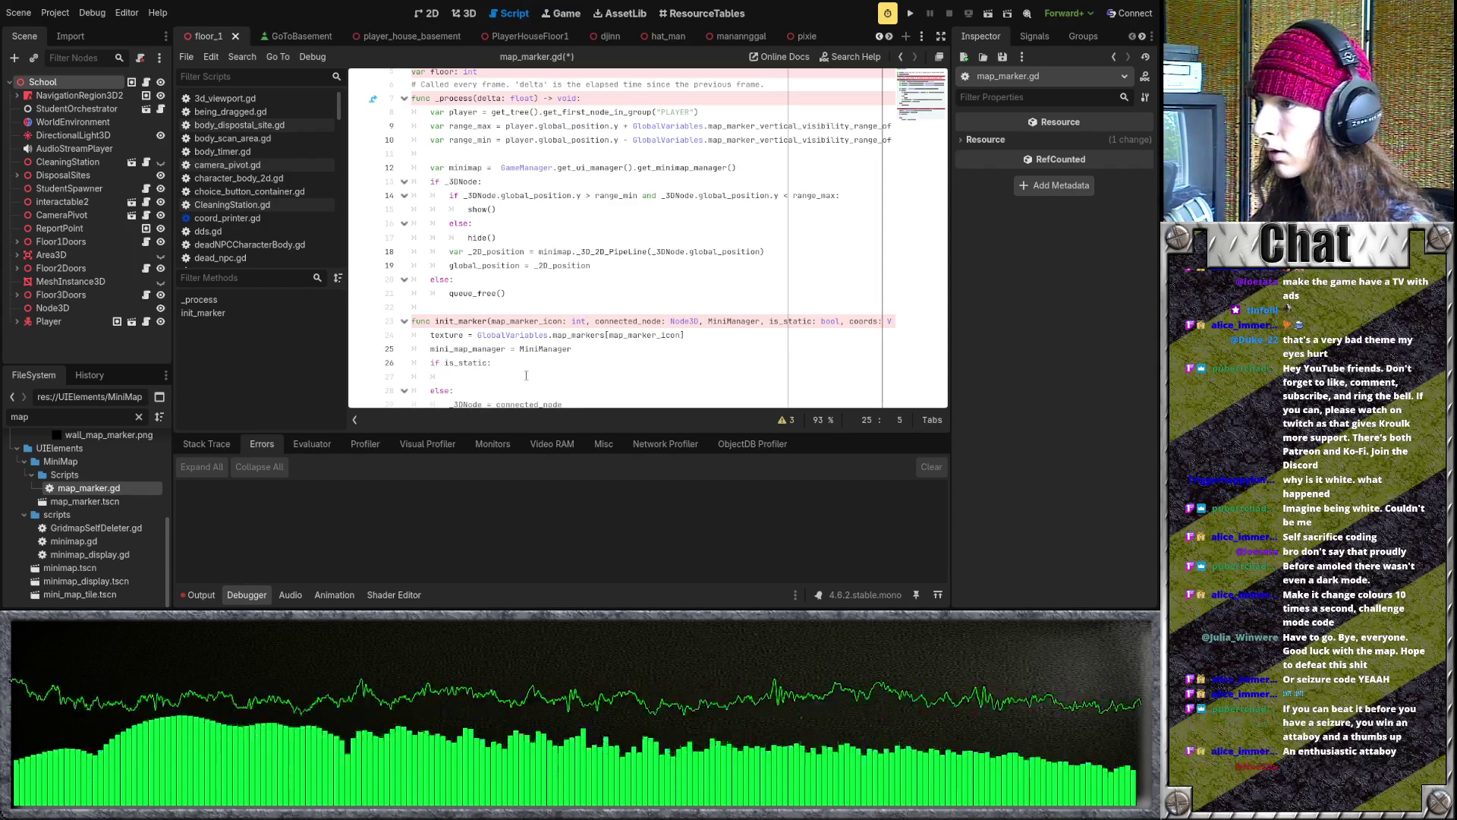
{"action": "scroll", "coordinate": [526, 377], "scroll_direction": "down", "scroll_amount": 1}
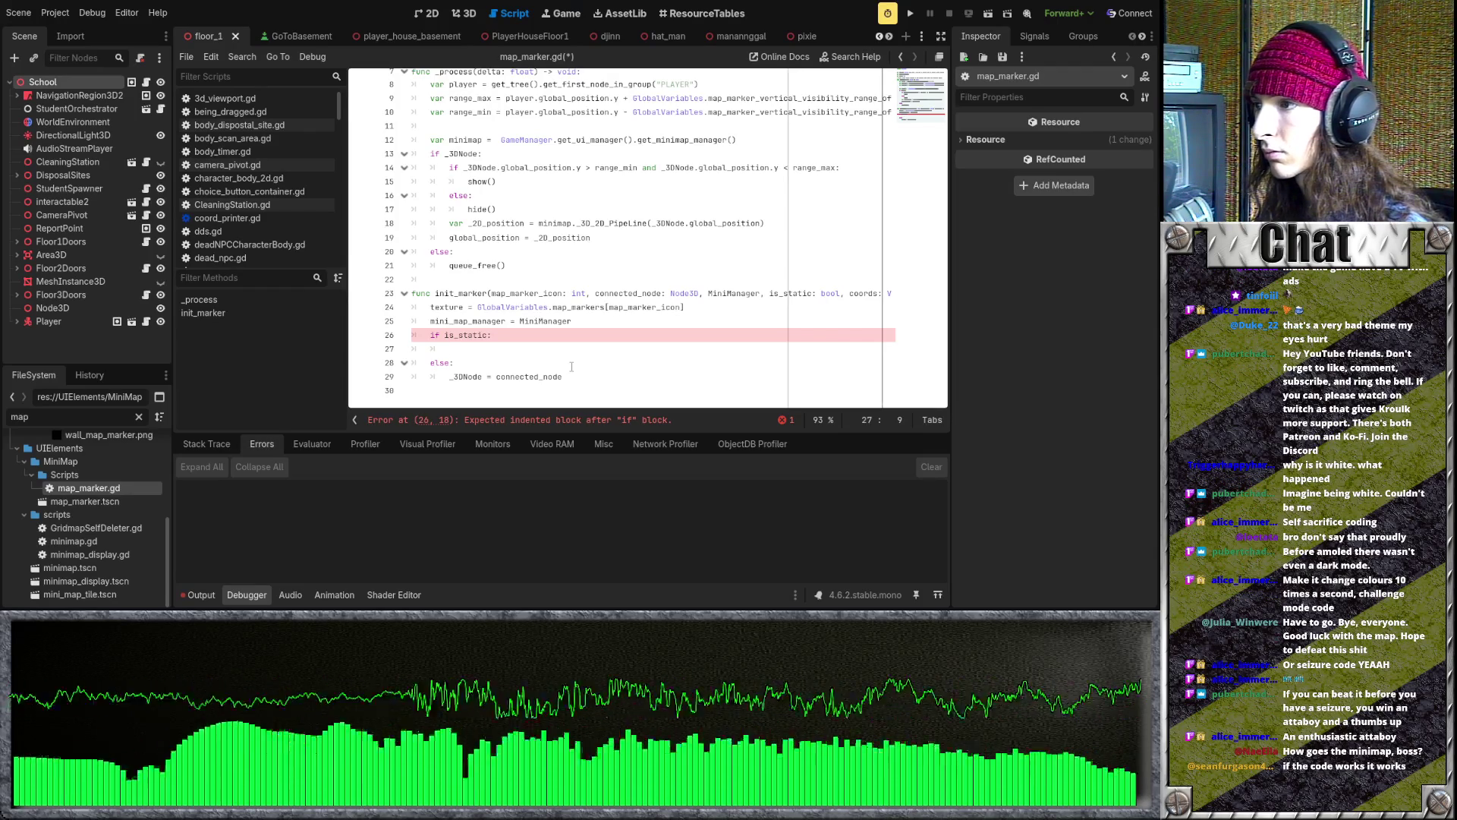
{"action": "scroll", "coordinate": [570, 367], "scroll_direction": "up", "scroll_amount": 1}
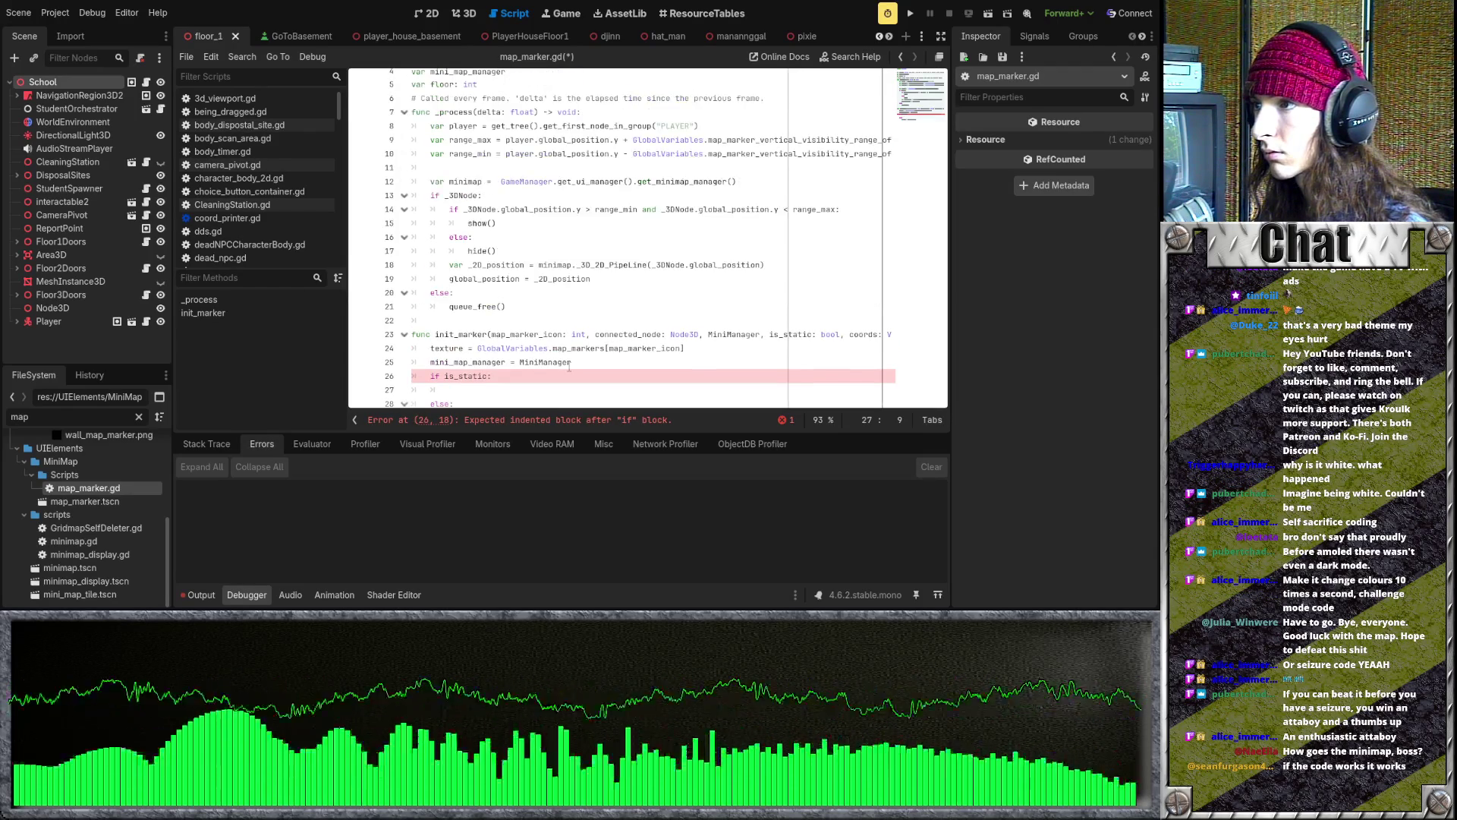
{"action": "scroll", "coordinate": [569, 367], "scroll_direction": "down", "scroll_amount": 1}
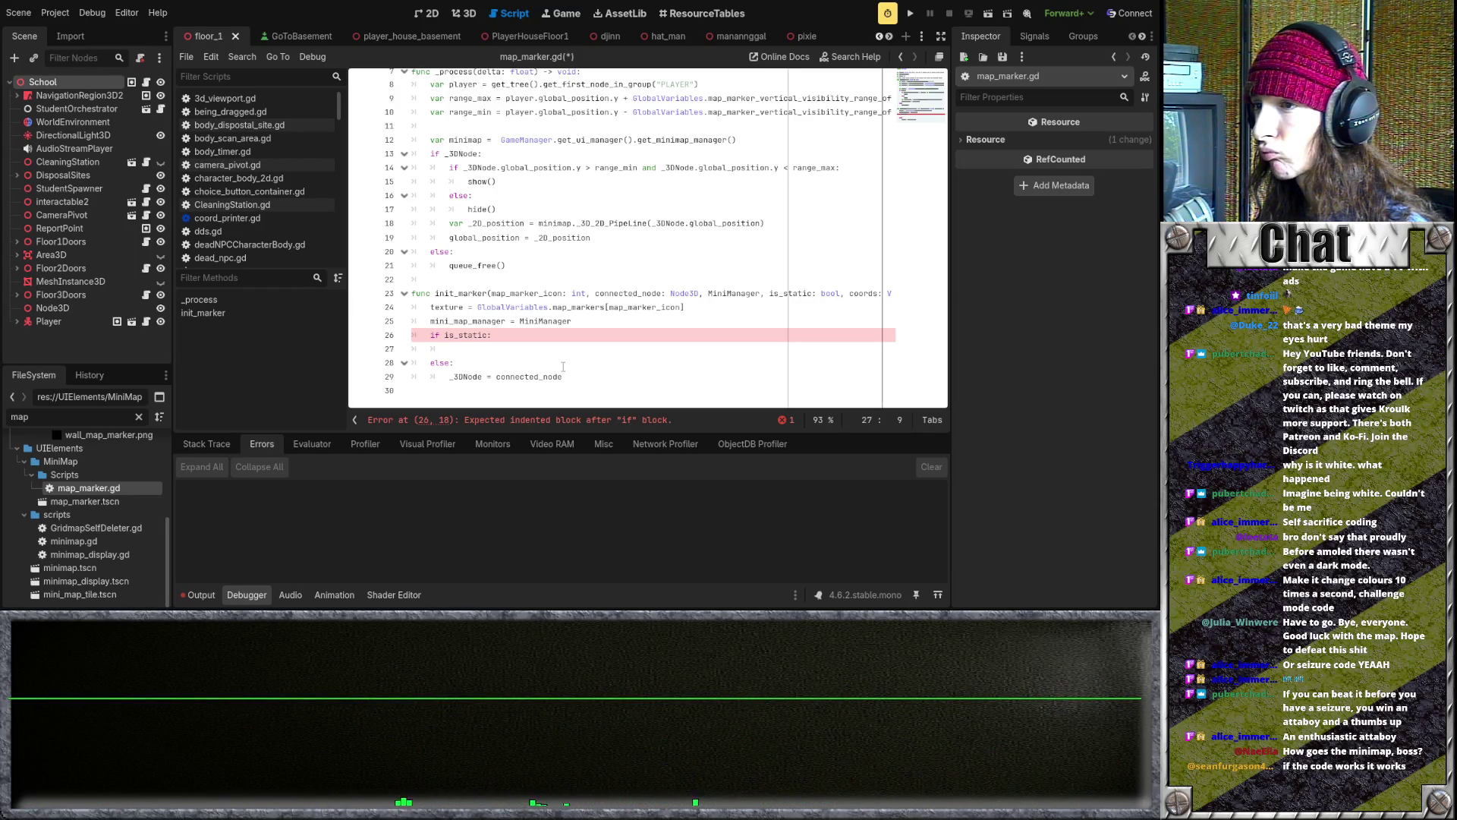
{"action": "scroll", "coordinate": [563, 367], "scroll_direction": "up", "scroll_amount": 3}
- Declare 'var coords: Vector2' below the floor variable
{"action": "left_click", "coordinate": [483, 134]}
{"action": "key", "text": "Return"}
{"action": "type", "text": "var"}
{"action": "key", "text": "BackSpace"}
{"action": "type", "text": "coords: Ve"}
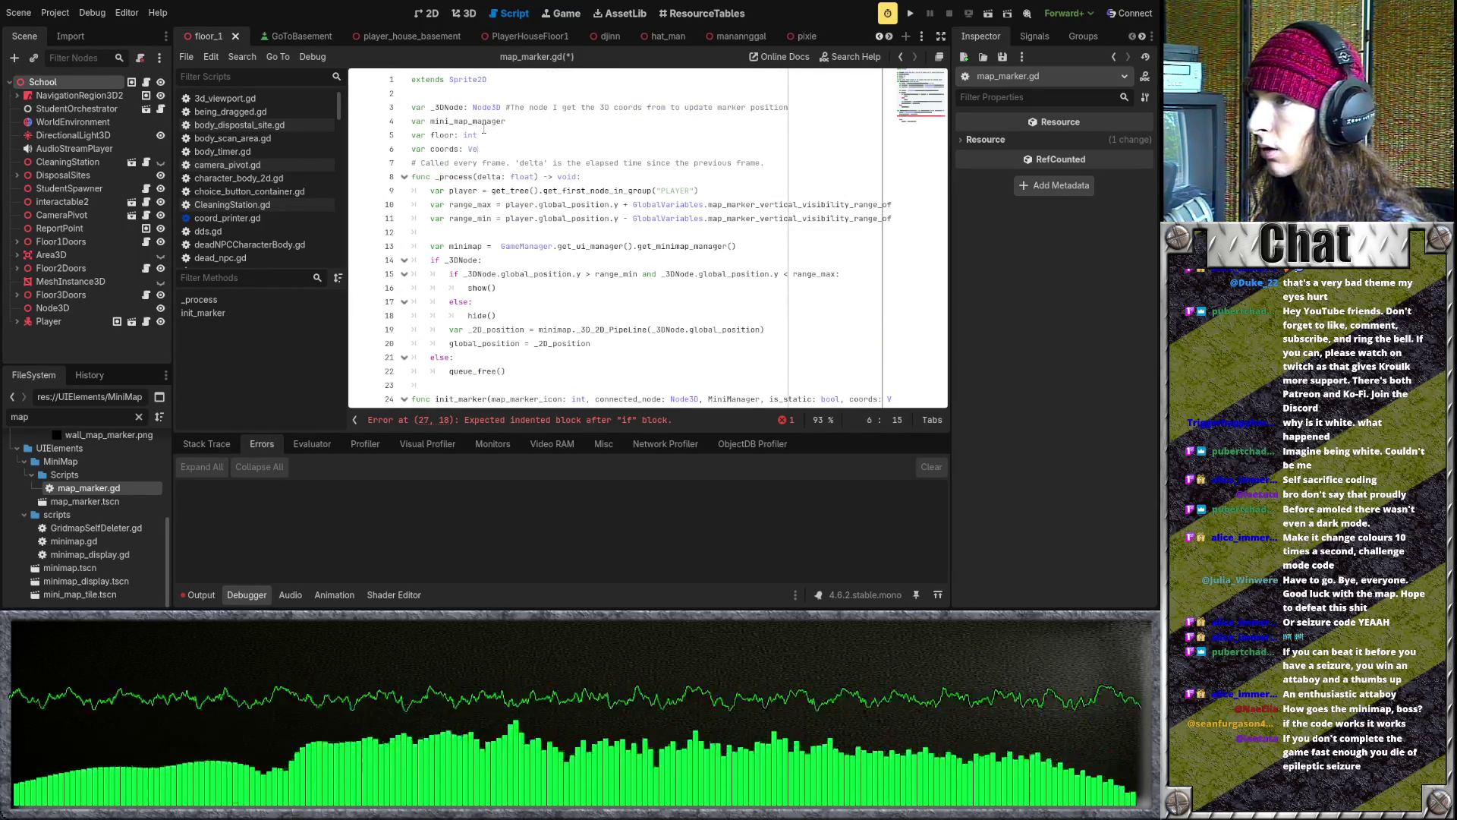
{"action": "left_click", "coordinate": [497, 315]}
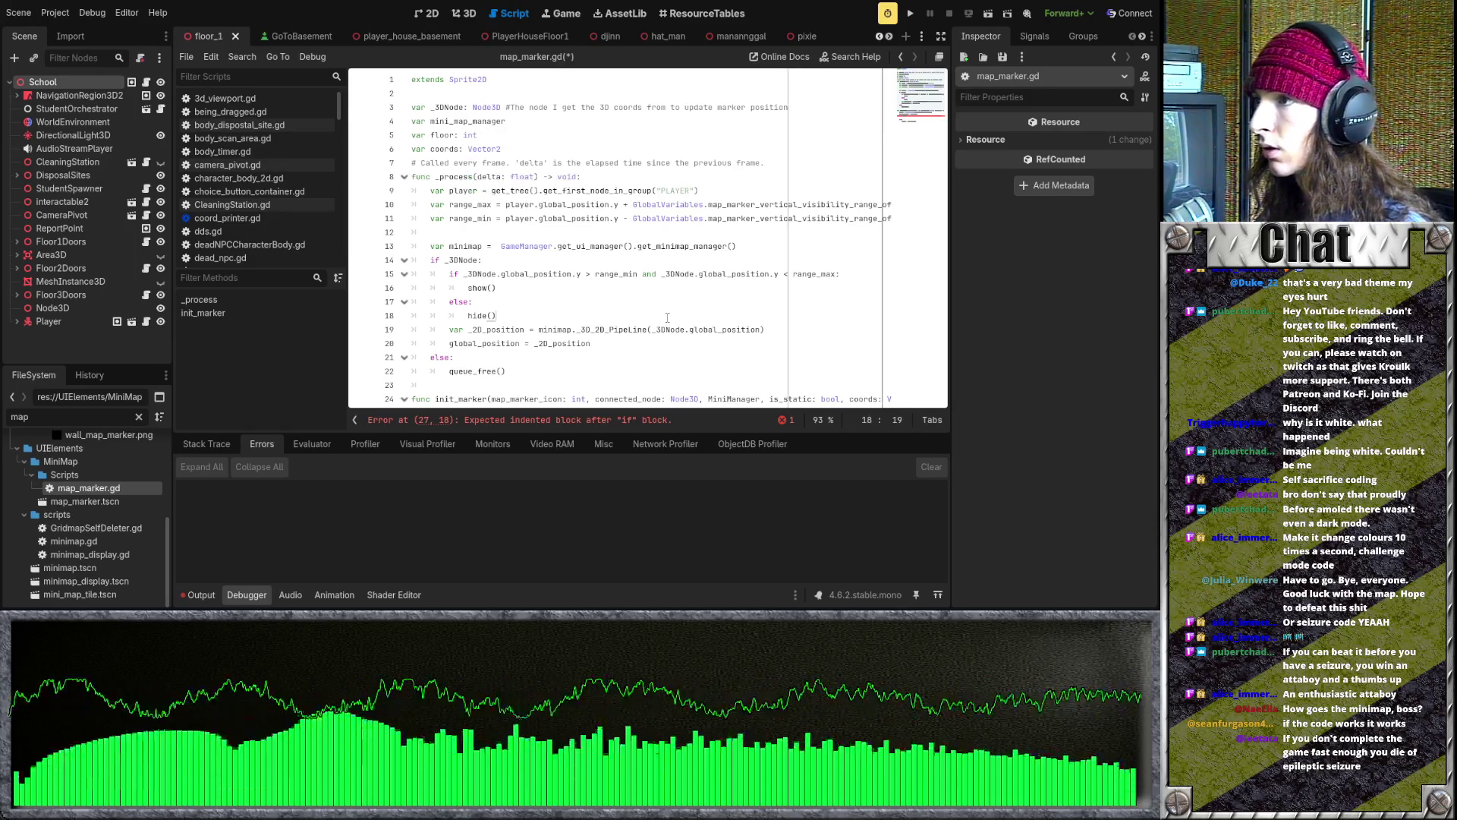
{"action": "scroll", "coordinate": [556, 365], "scroll_direction": "down", "scroll_amount": 3}
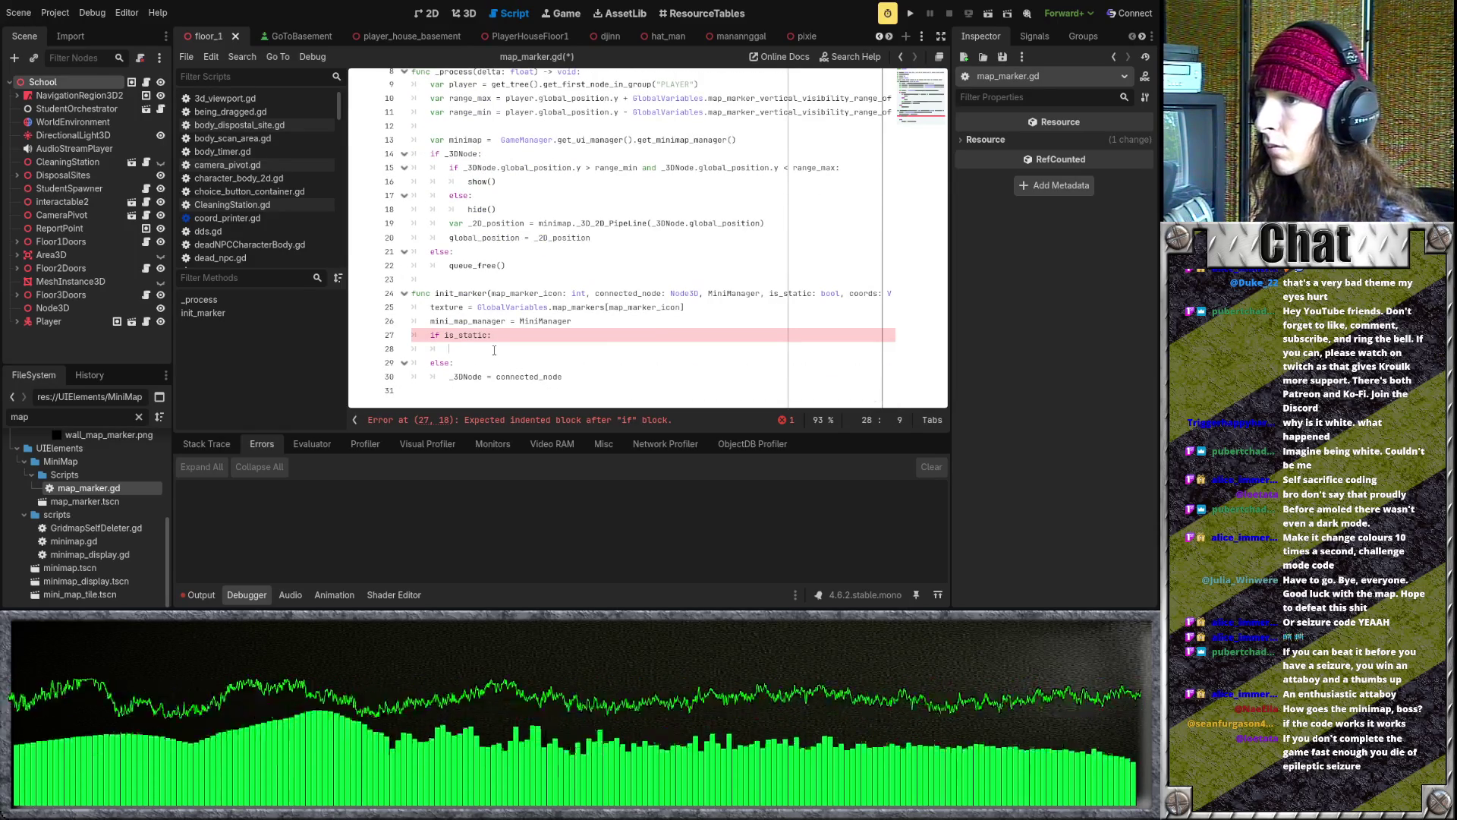
{"action": "scroll", "coordinate": [494, 350], "scroll_direction": "up", "scroll_amount": 3}
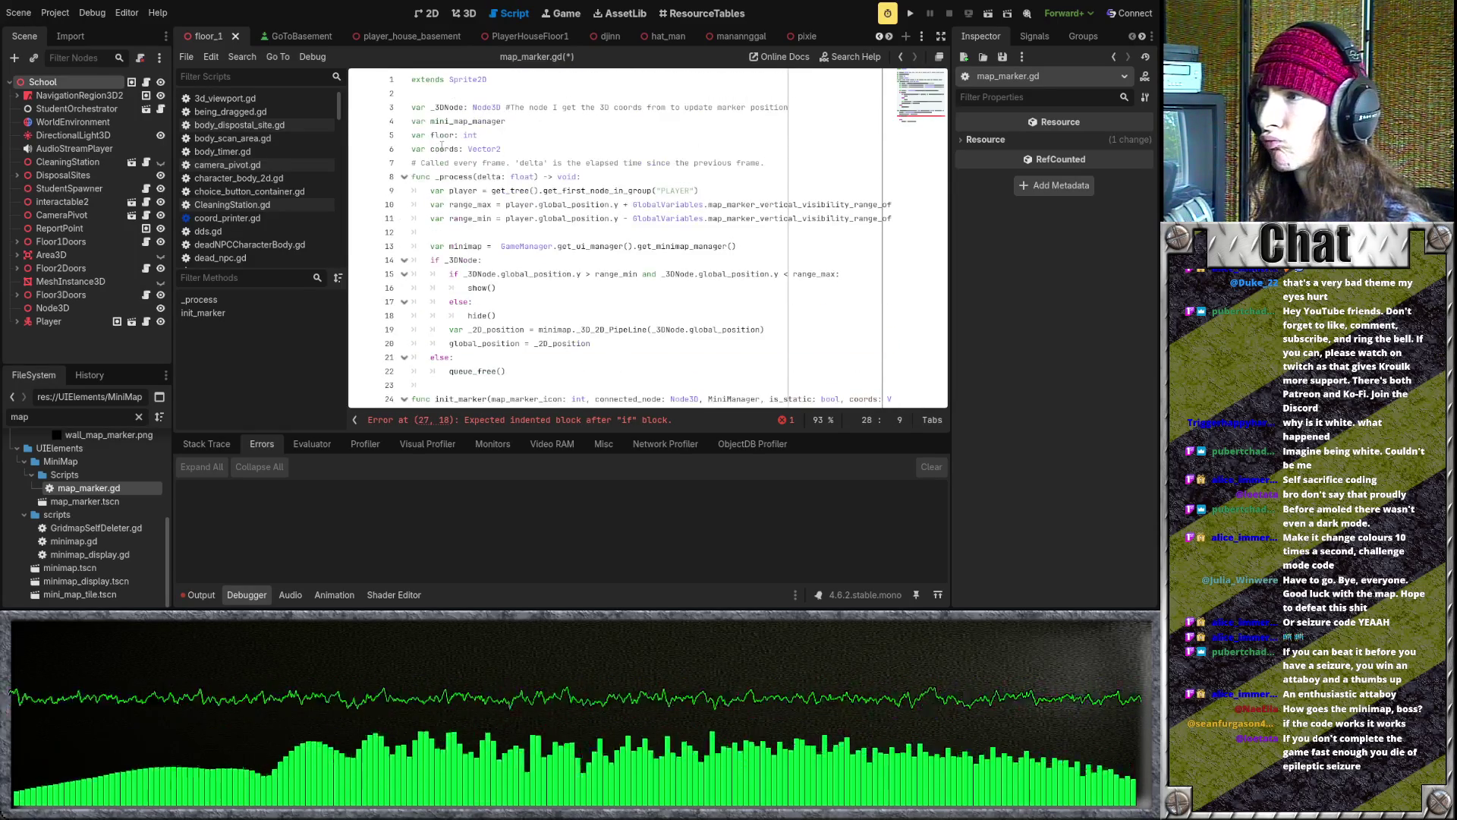
{"action": "scroll", "coordinate": [829, 323], "scroll_direction": "down", "scroll_amount": 3}
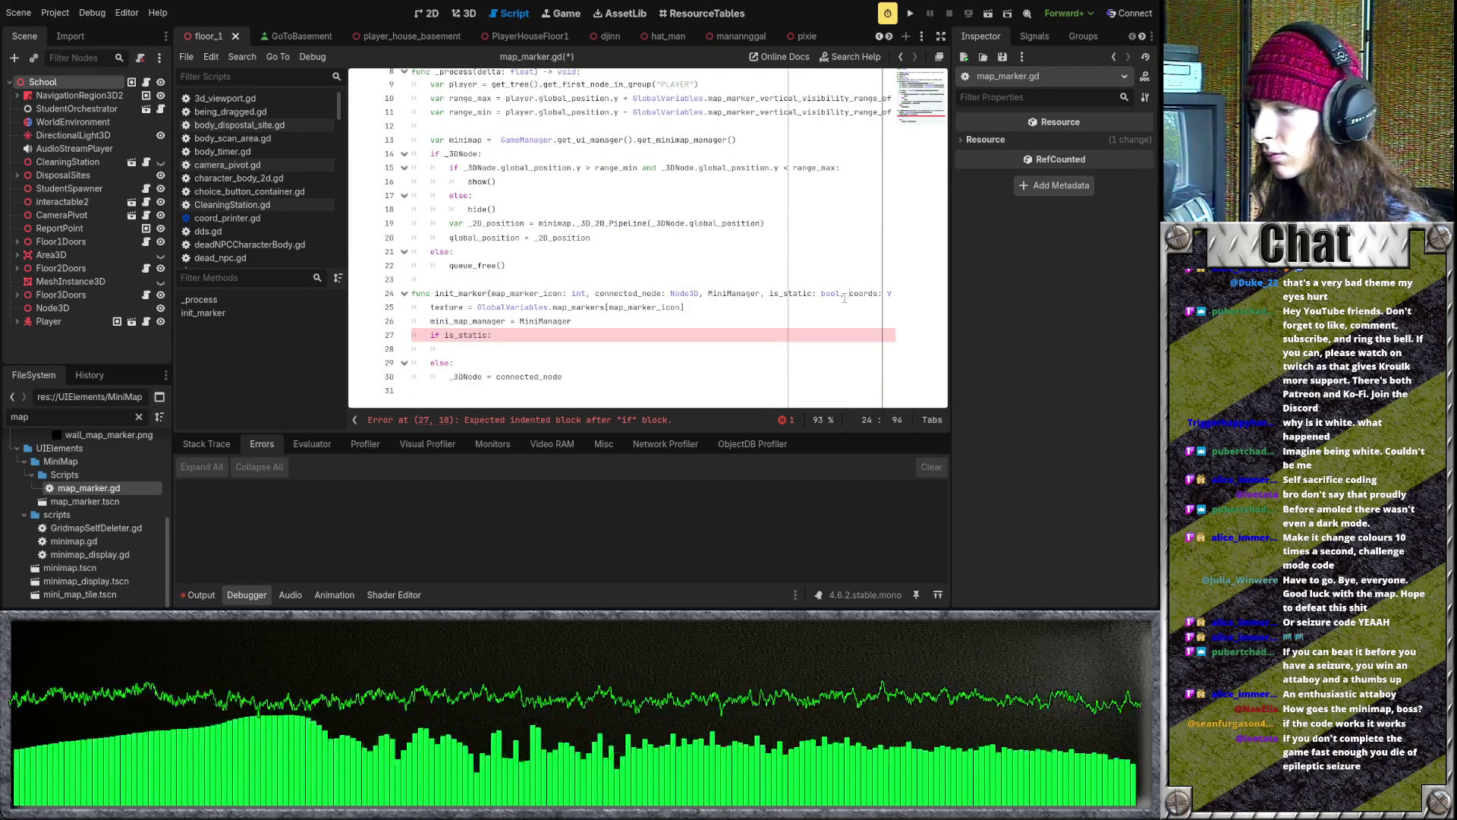
- Rename the parameter to marker_coords and write 'coords = marker_coords' under if is_static
{"action": "type", "text": "marker_"}
{"action": "left_click", "coordinate": [524, 348]}
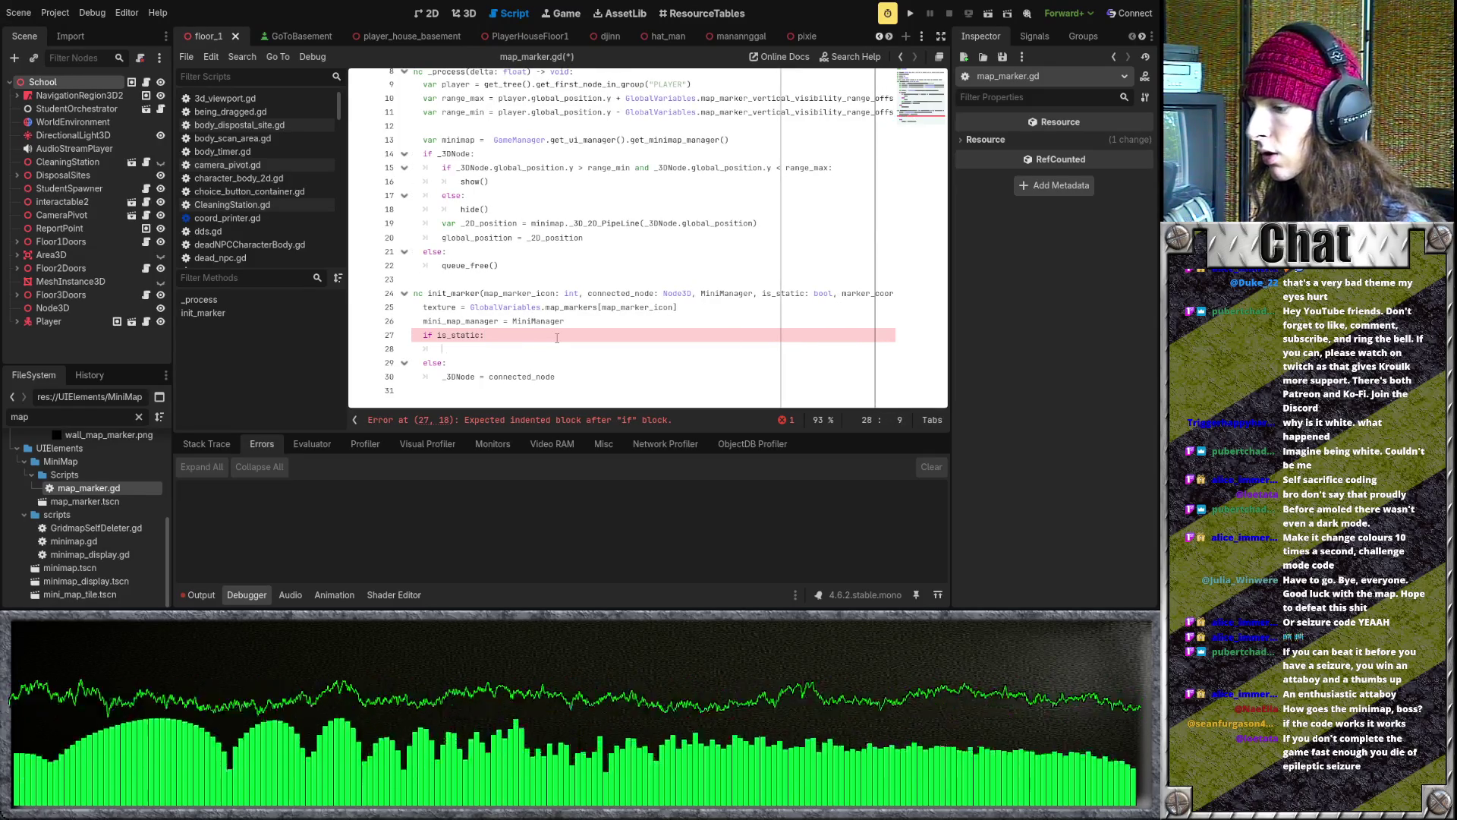
{"action": "type", "text": "coords = marker_coords"}
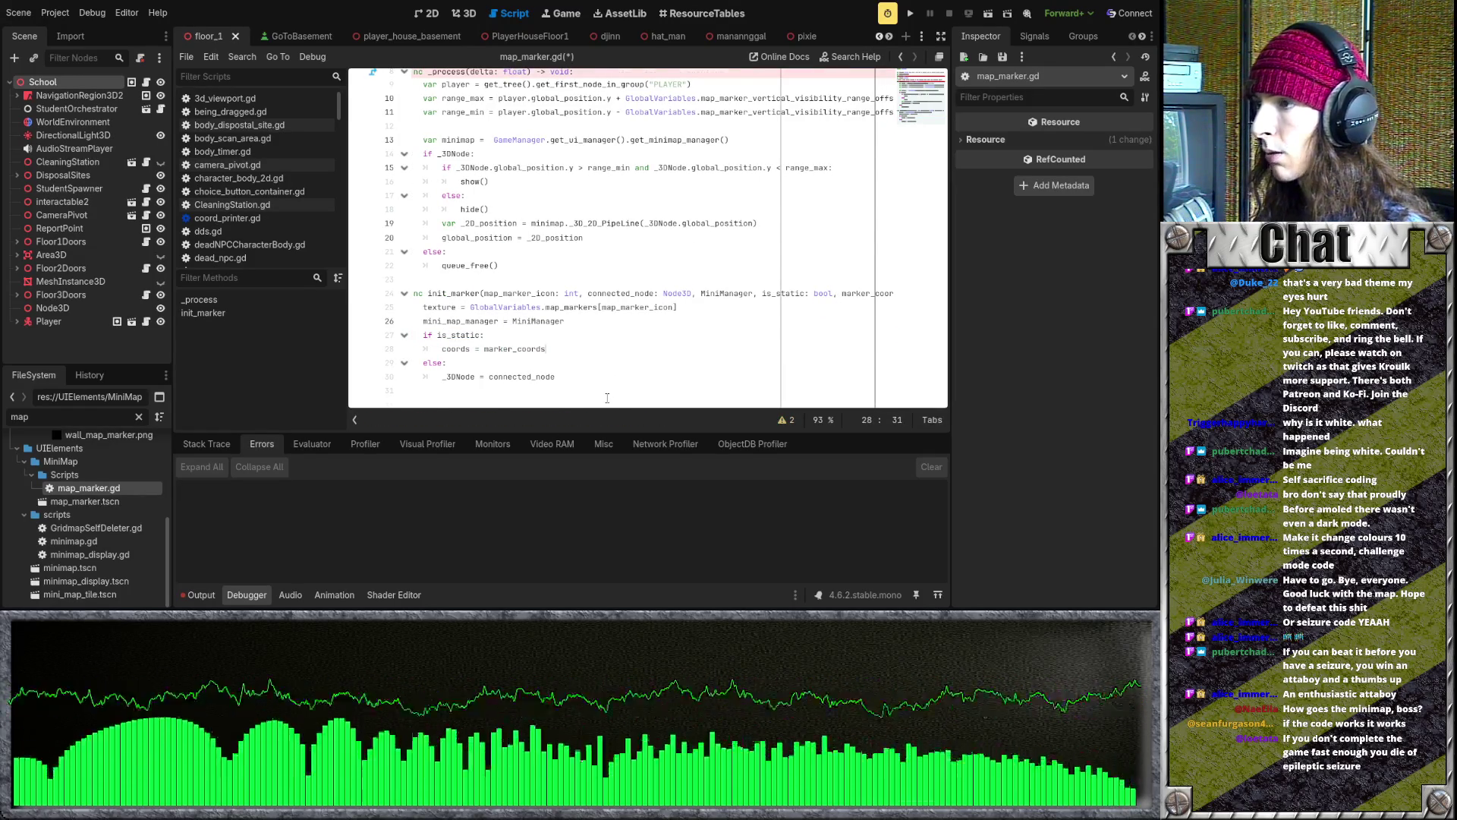
{"action": "scroll", "coordinate": [549, 314], "scroll_direction": "up", "scroll_amount": 2}
{"action": "scroll", "coordinate": [538, 285], "scroll_direction": "down", "scroll_amount": 2}
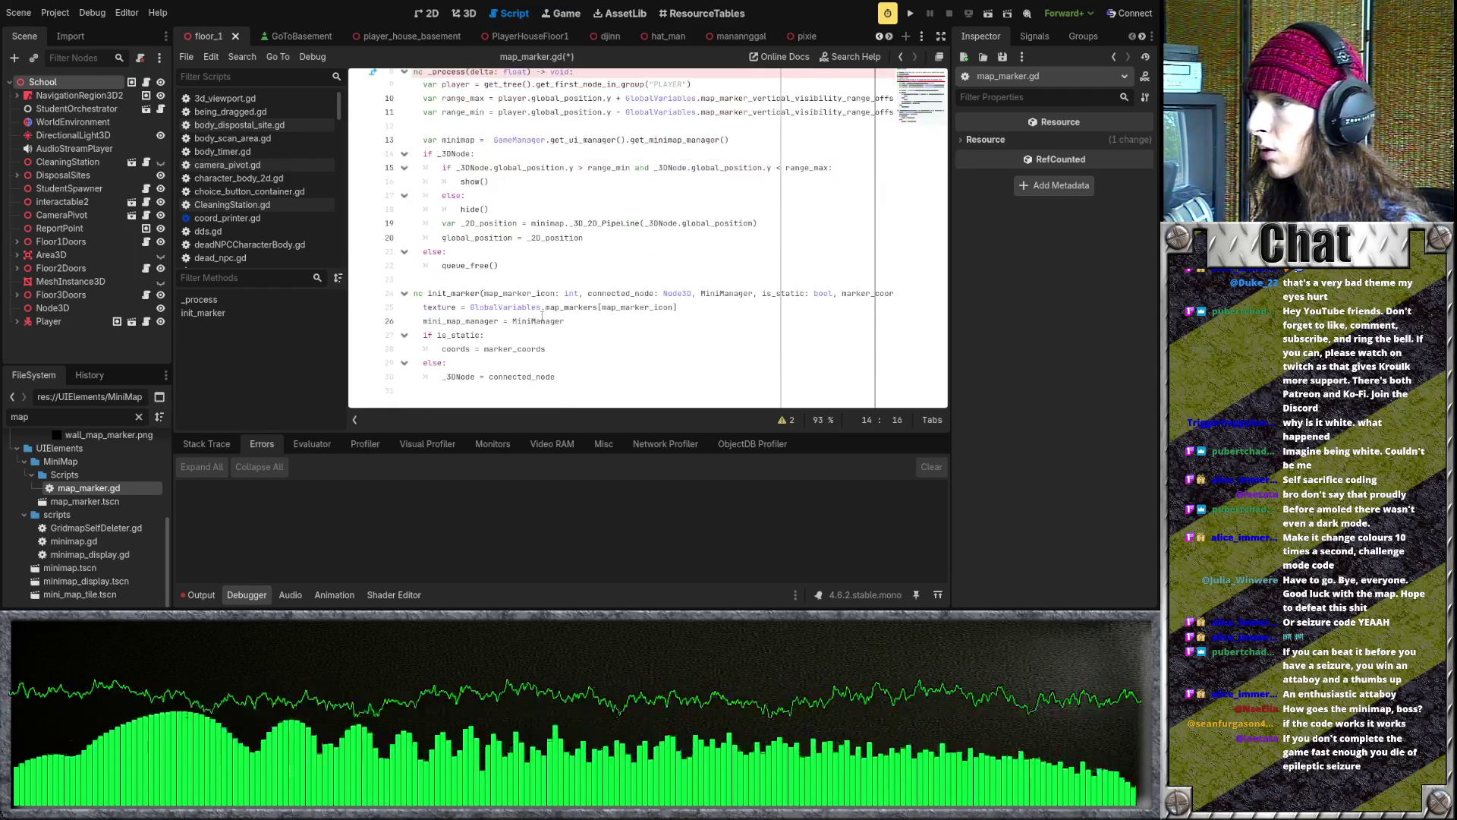
{"action": "scroll", "coordinate": [554, 363], "scroll_direction": "up", "scroll_amount": 3}
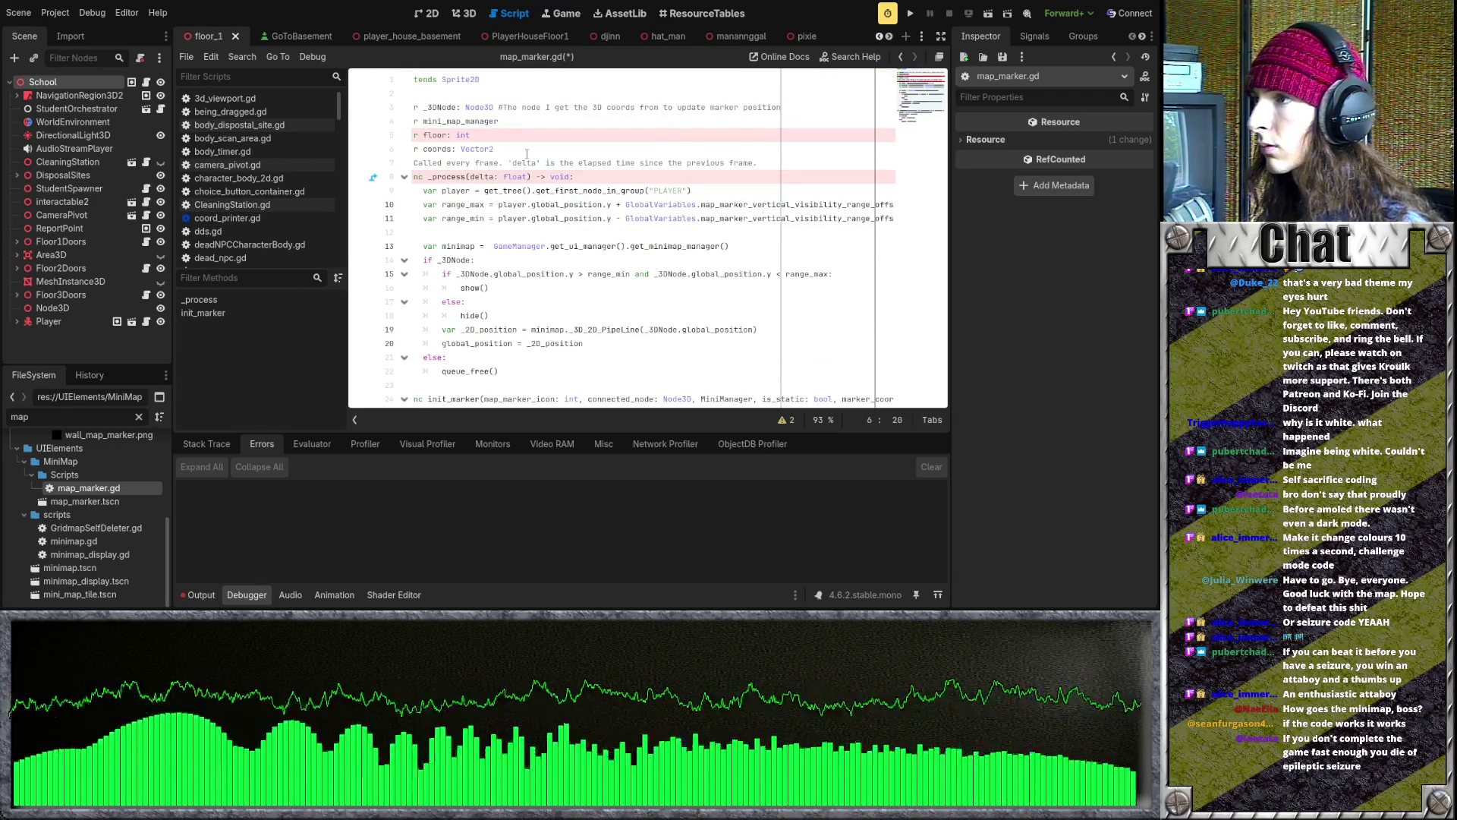
{"action": "scroll", "coordinate": [600, 398], "scroll_direction": "left", "scroll_amount": 1}
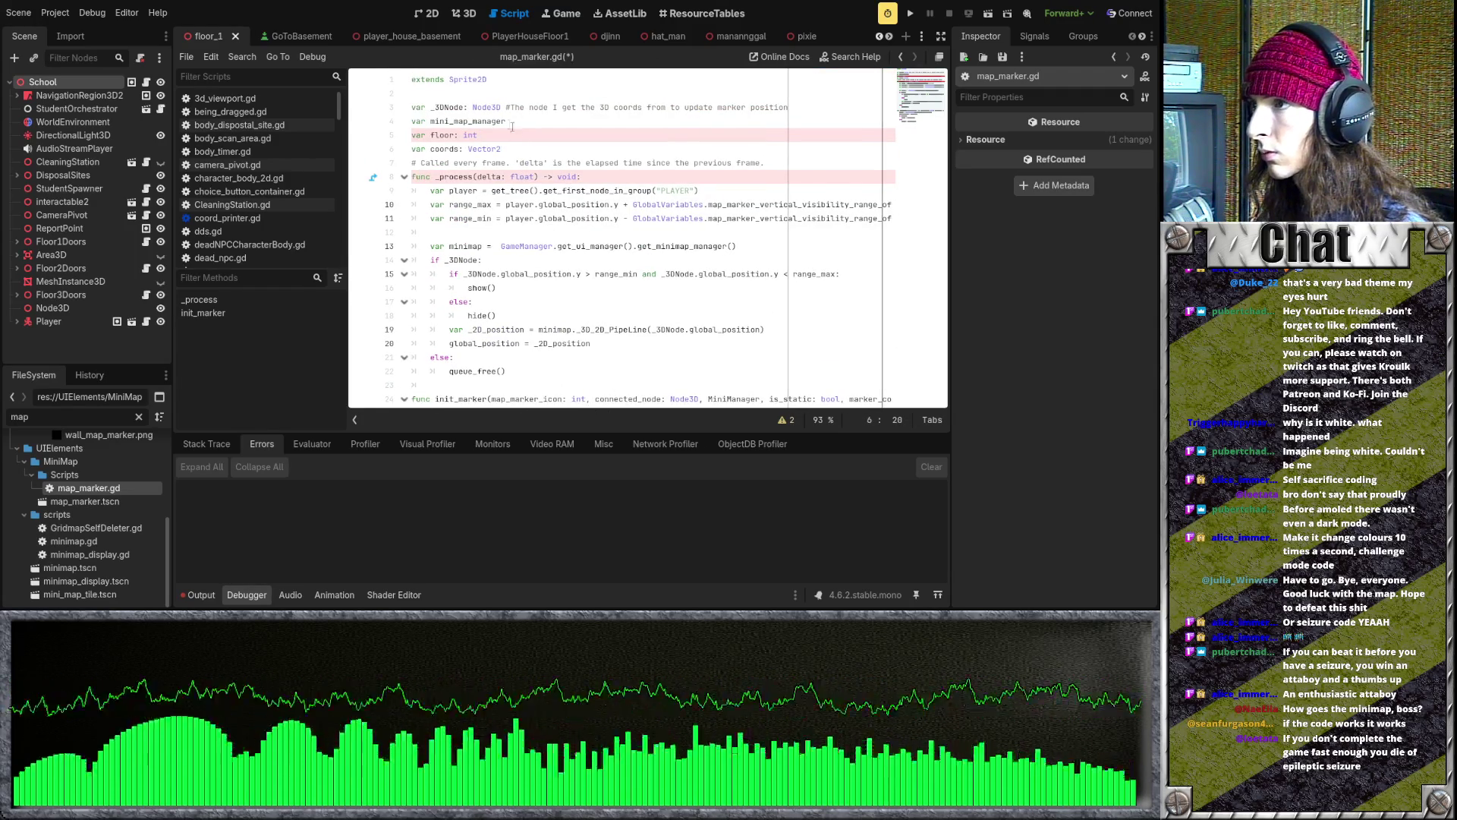
{"action": "key", "text": "Return"}
{"action": "type", "text": "var static_marker ="}
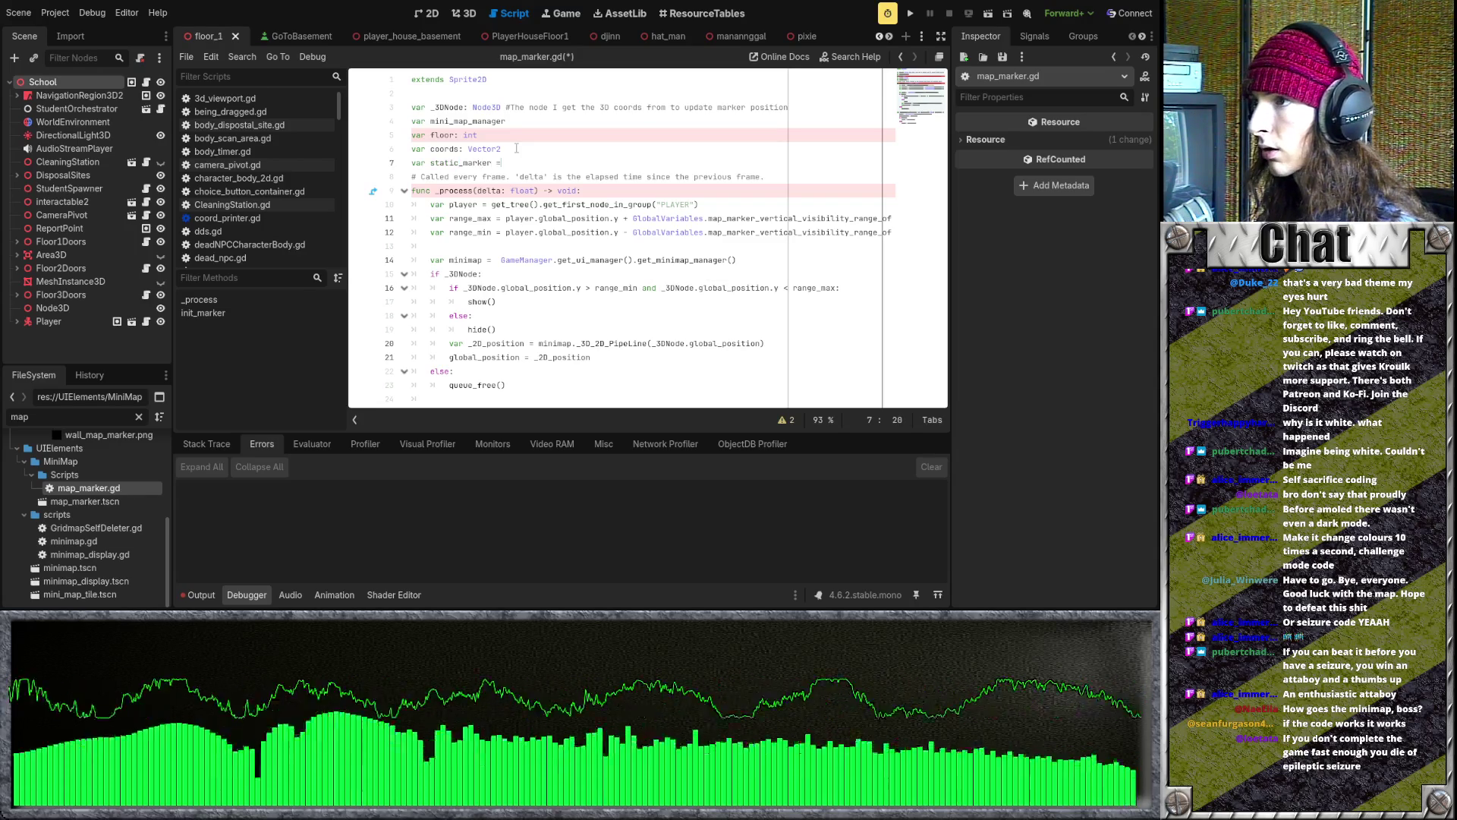
- Declare 'var static_marker: bool = false' after the coords variable
{"action": "type", "text": "bool: false"}
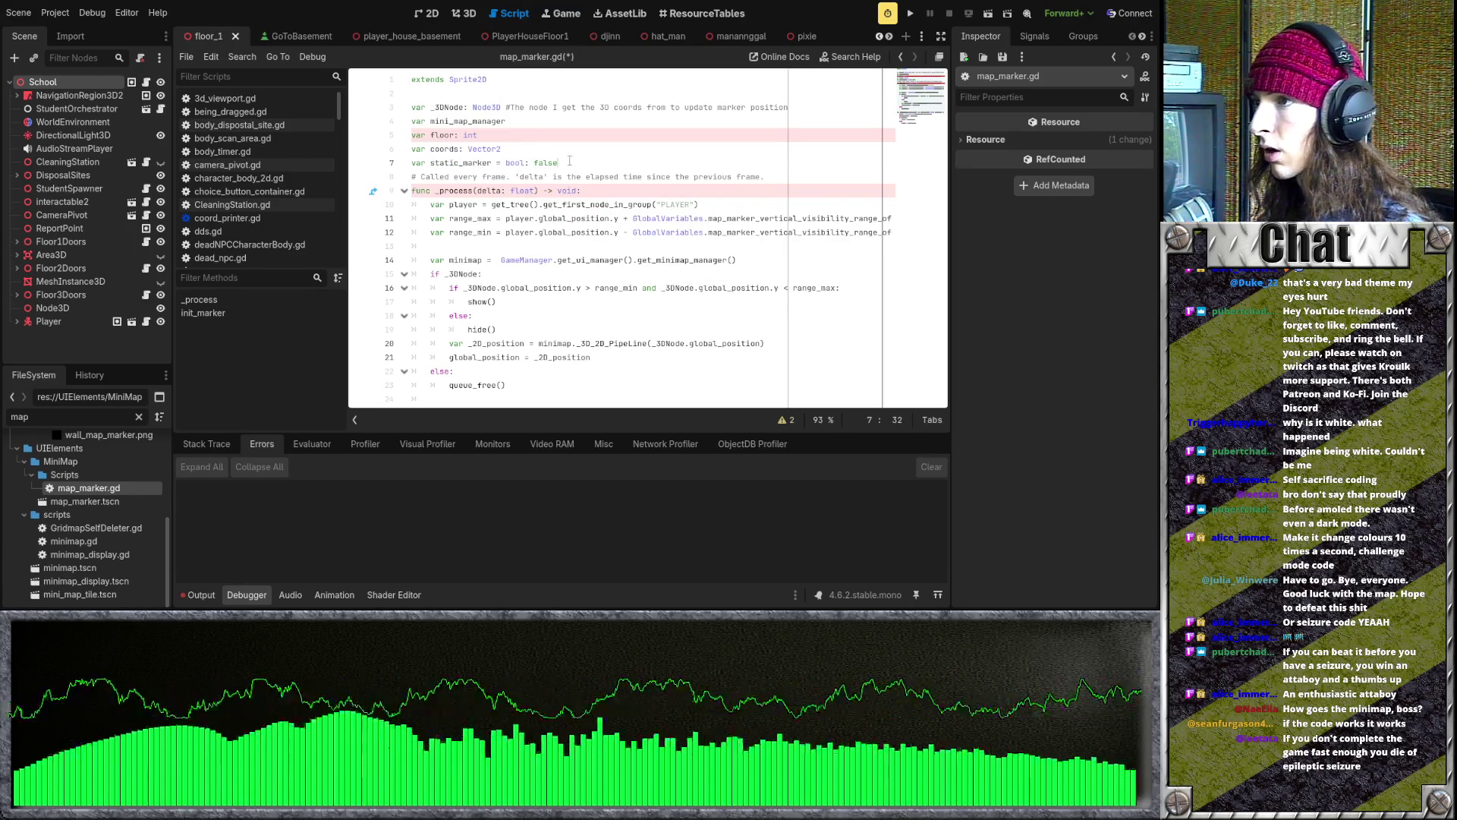
{"action": "left_click_drag", "start_coordinate": [575, 159], "coordinate": [488, 163]}
{"action": "key", "text": "BackSpace"}
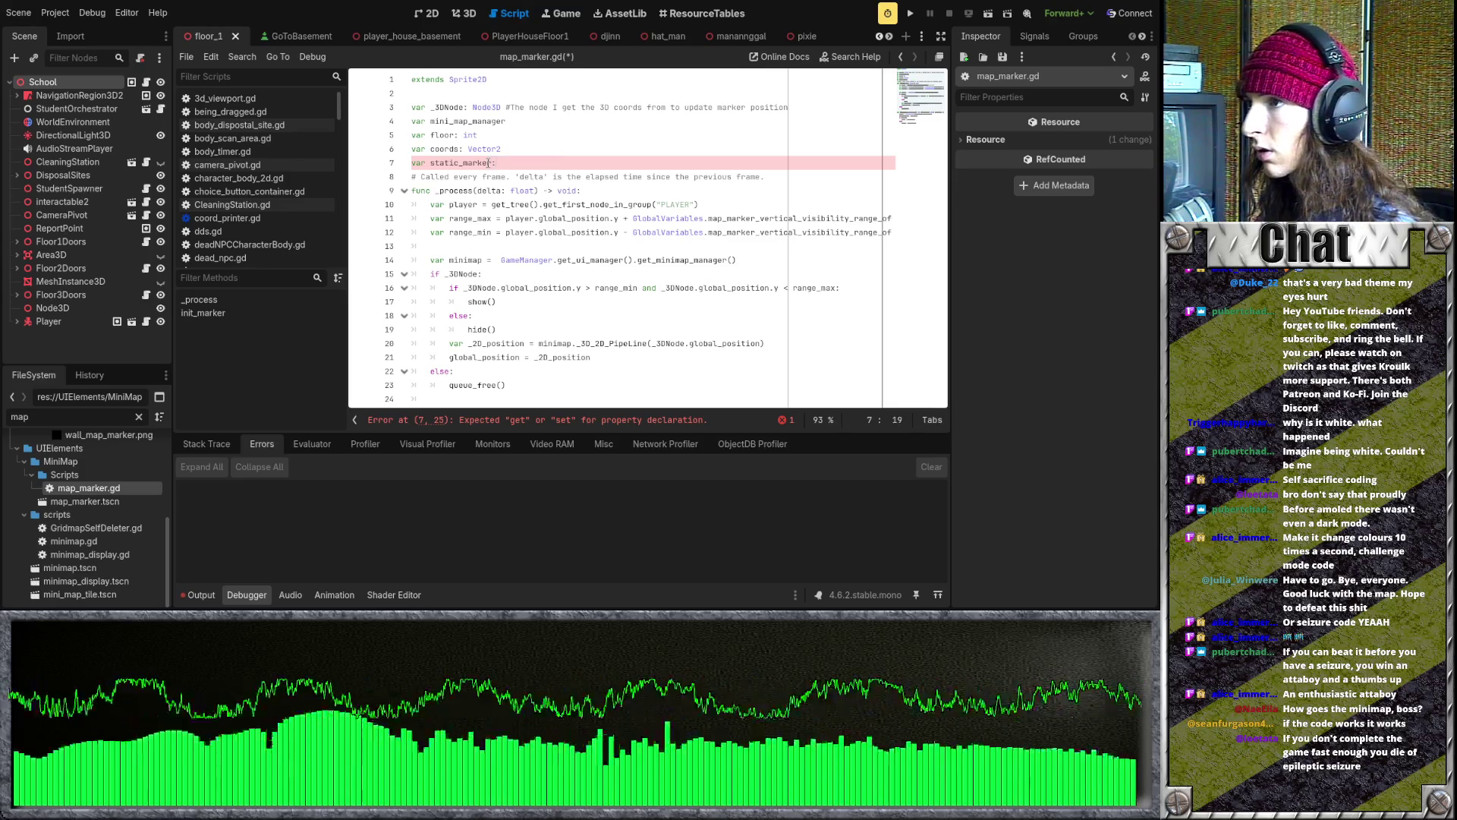
{"action": "type", "text": "bo"}
{"action": "key", "text": "BackSpace"}
{"action": "type", "text": "ool "}
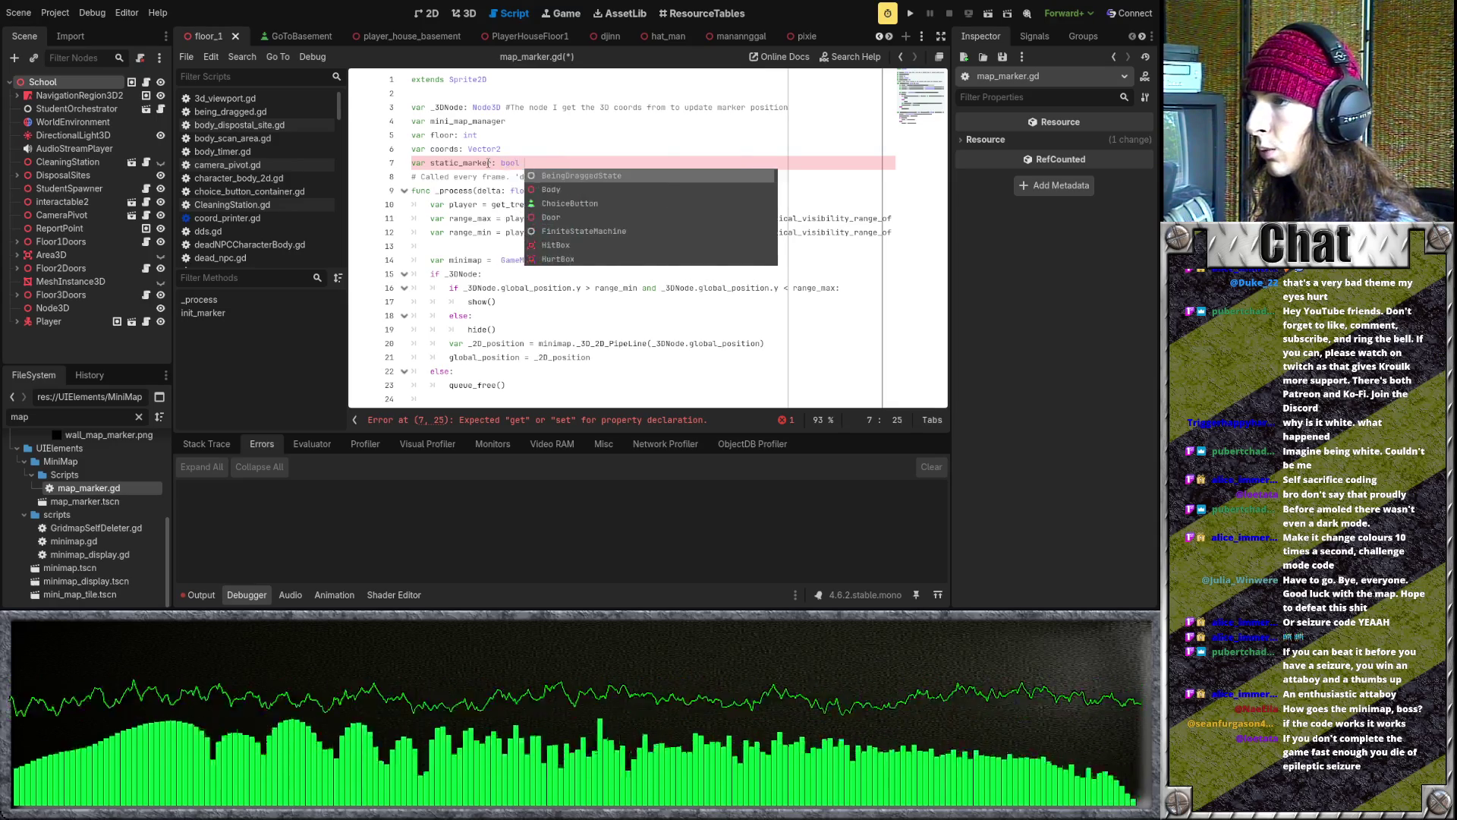
{"action": "type", "text": "= false"}
{"action": "left_click", "coordinate": [511, 251]}
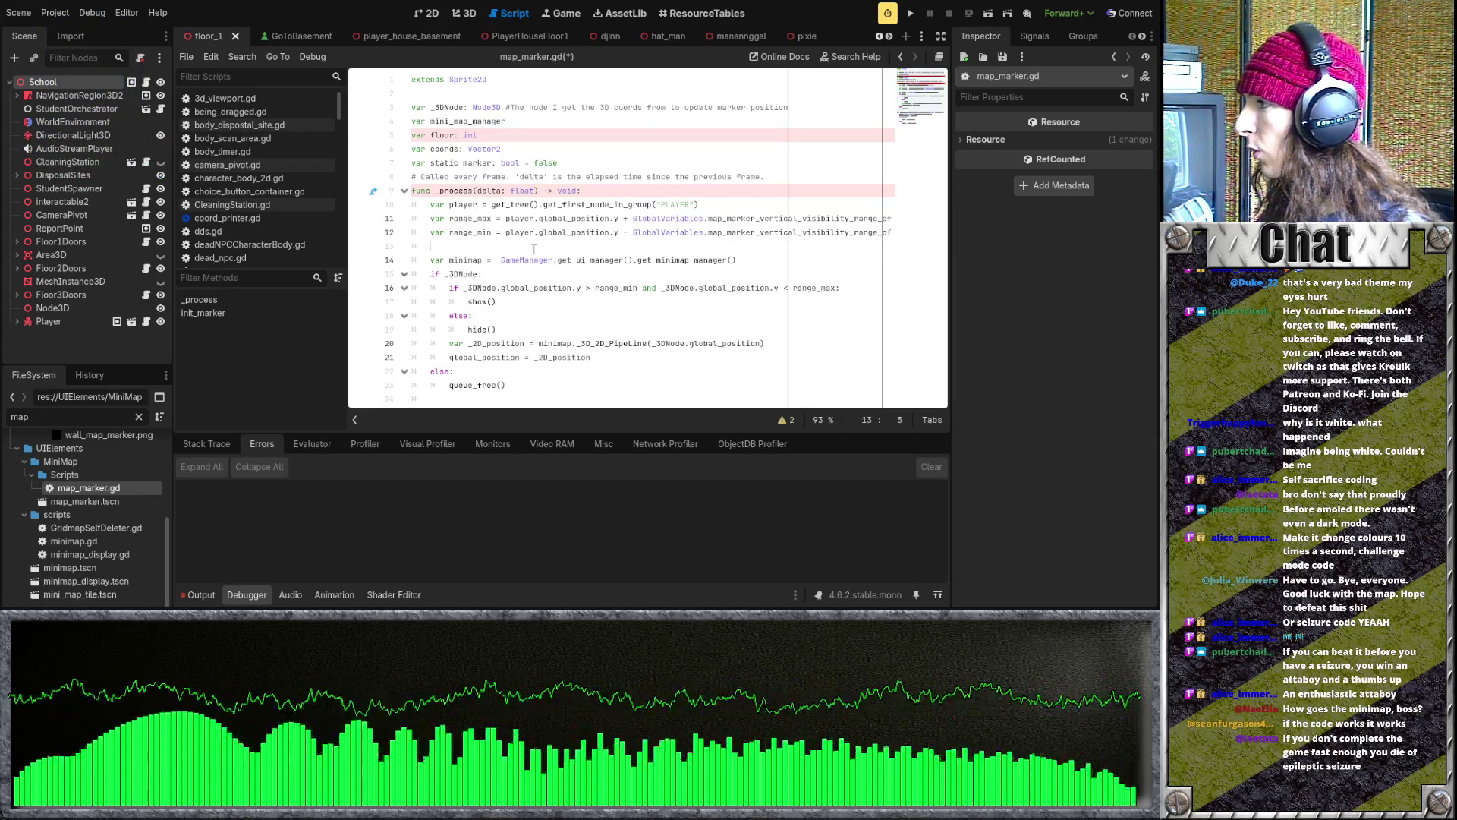
{"action": "scroll", "coordinate": [530, 250], "scroll_direction": "down", "scroll_amount": 3}
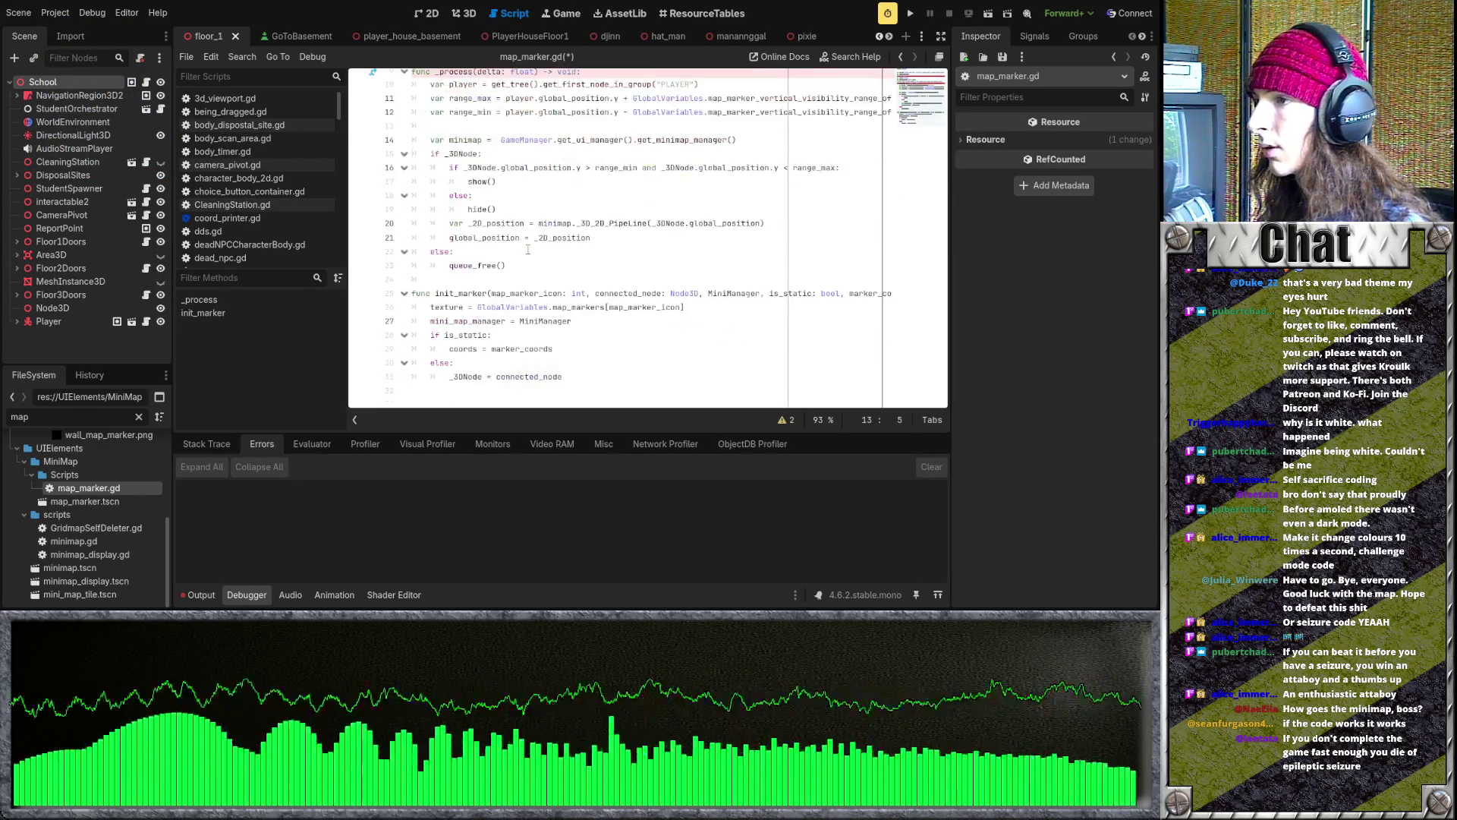
{"action": "scroll", "coordinate": [527, 243], "scroll_direction": "up", "scroll_amount": 1}
{"action": "scroll", "coordinate": [532, 247], "scroll_direction": "down", "scroll_amount": 1}
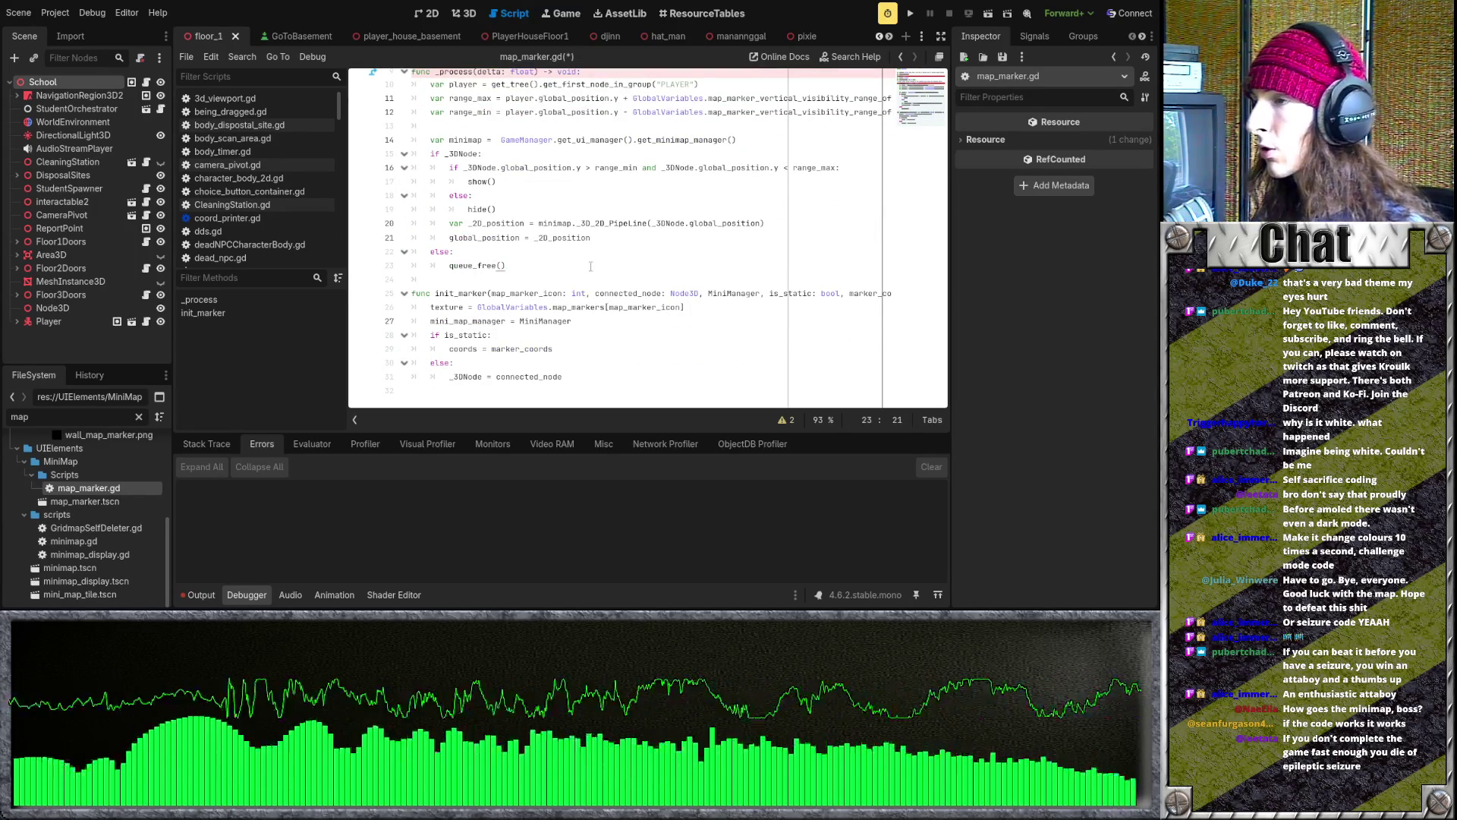
{"action": "scroll", "coordinate": [607, 270], "scroll_direction": "up", "scroll_amount": 2}
{"action": "left_click", "coordinate": [604, 237]}
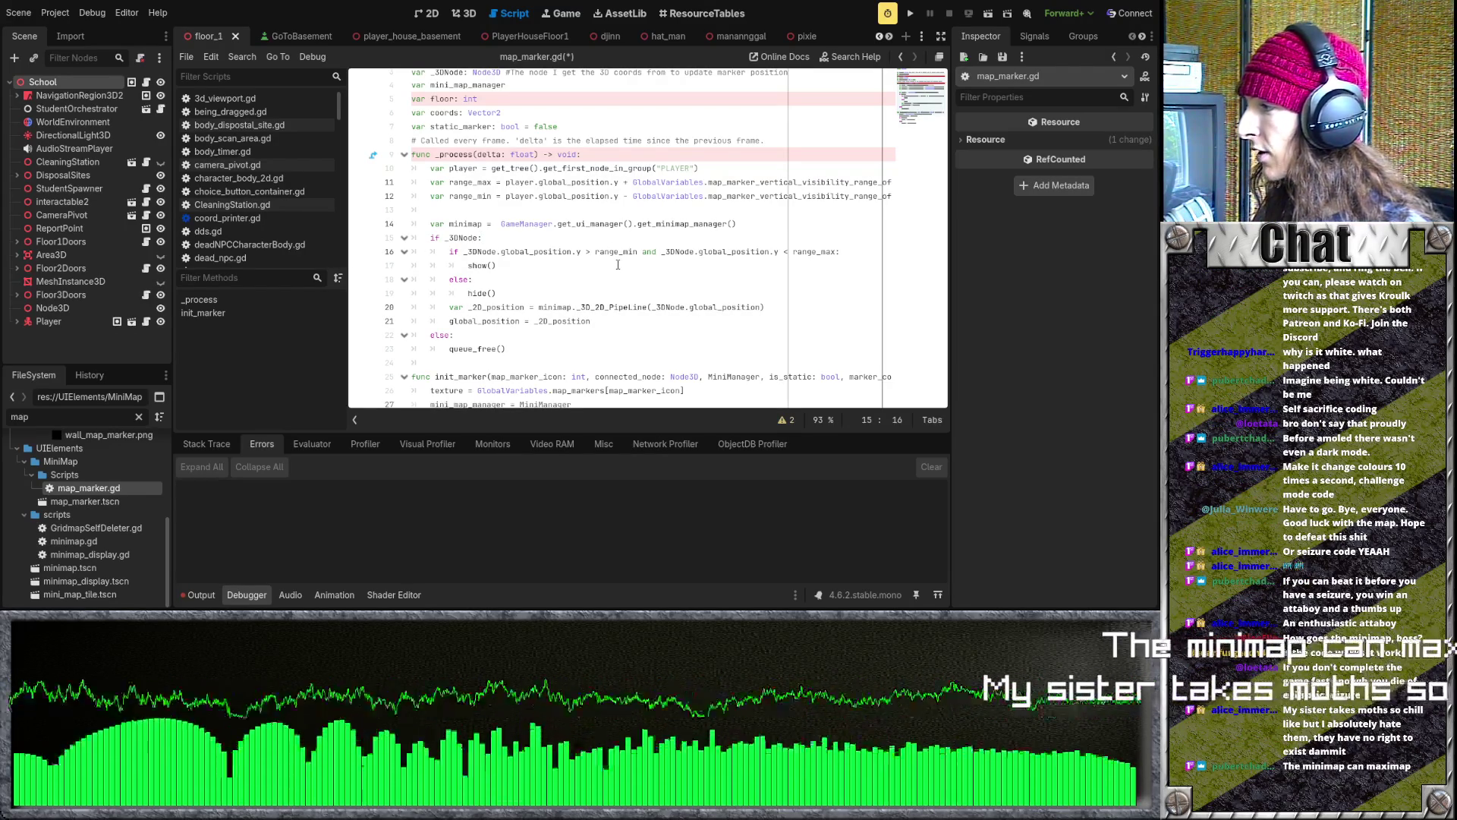
{"action": "left_click", "coordinate": [584, 210]}
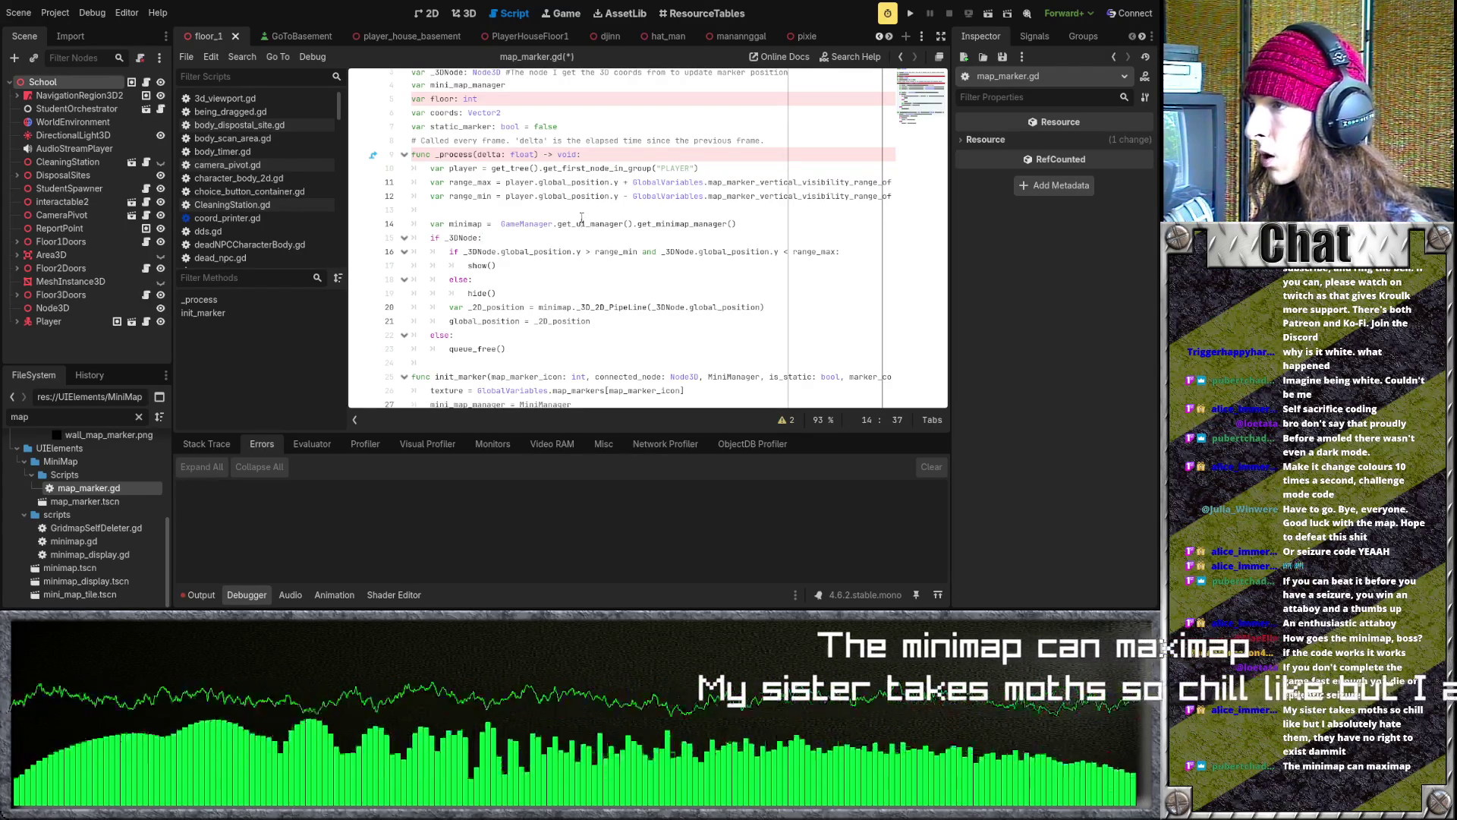
{"action": "scroll", "coordinate": [584, 211], "scroll_direction": "down", "scroll_amount": 1}
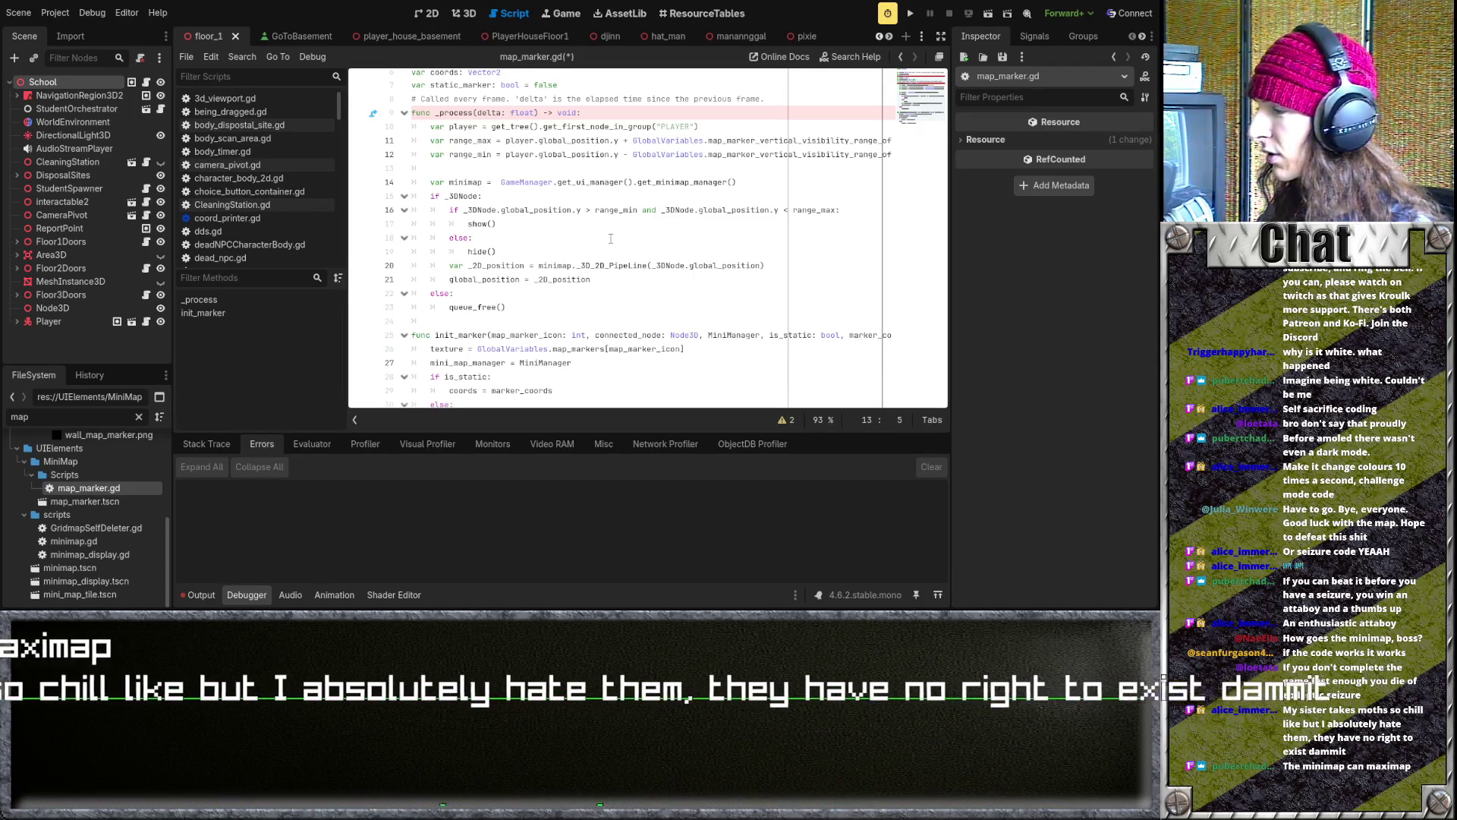
{"action": "left_click", "coordinate": [610, 239]}
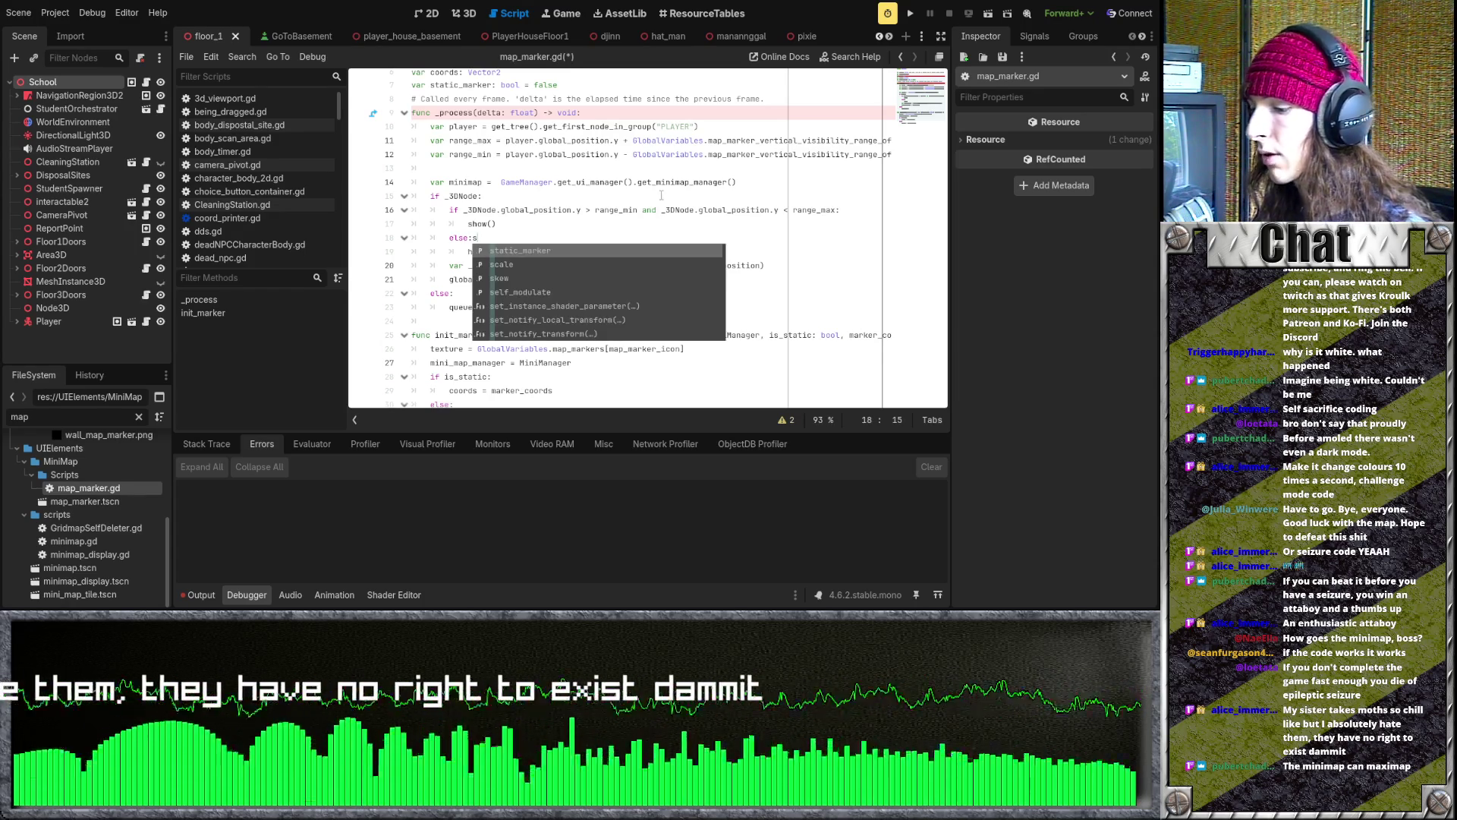
{"action": "key", "text": "BackSpace"}
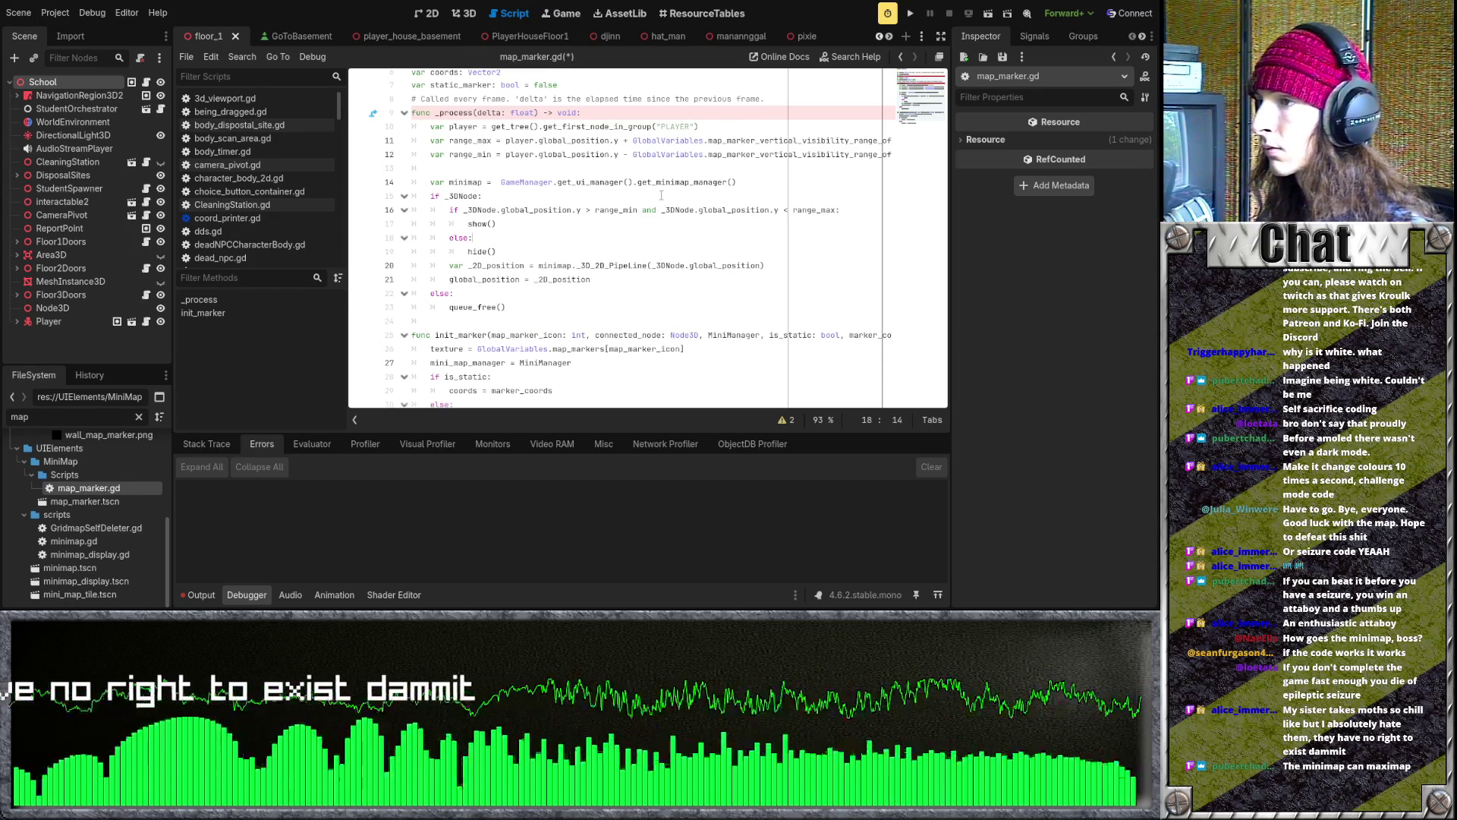
{"action": "scroll", "coordinate": [661, 195], "scroll_direction": "down", "scroll_amount": 1}
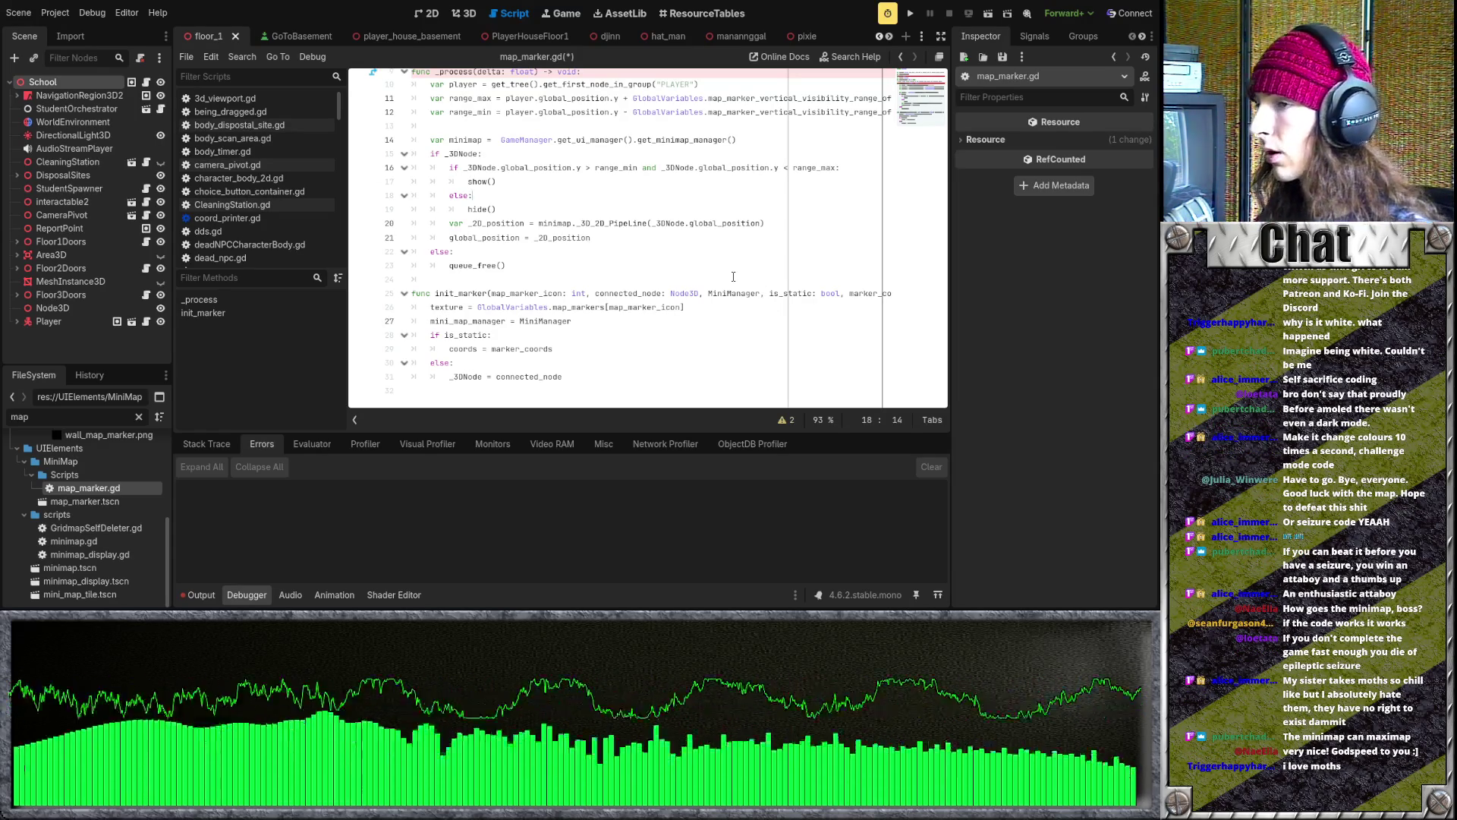
{"action": "left_click", "coordinate": [733, 276]}
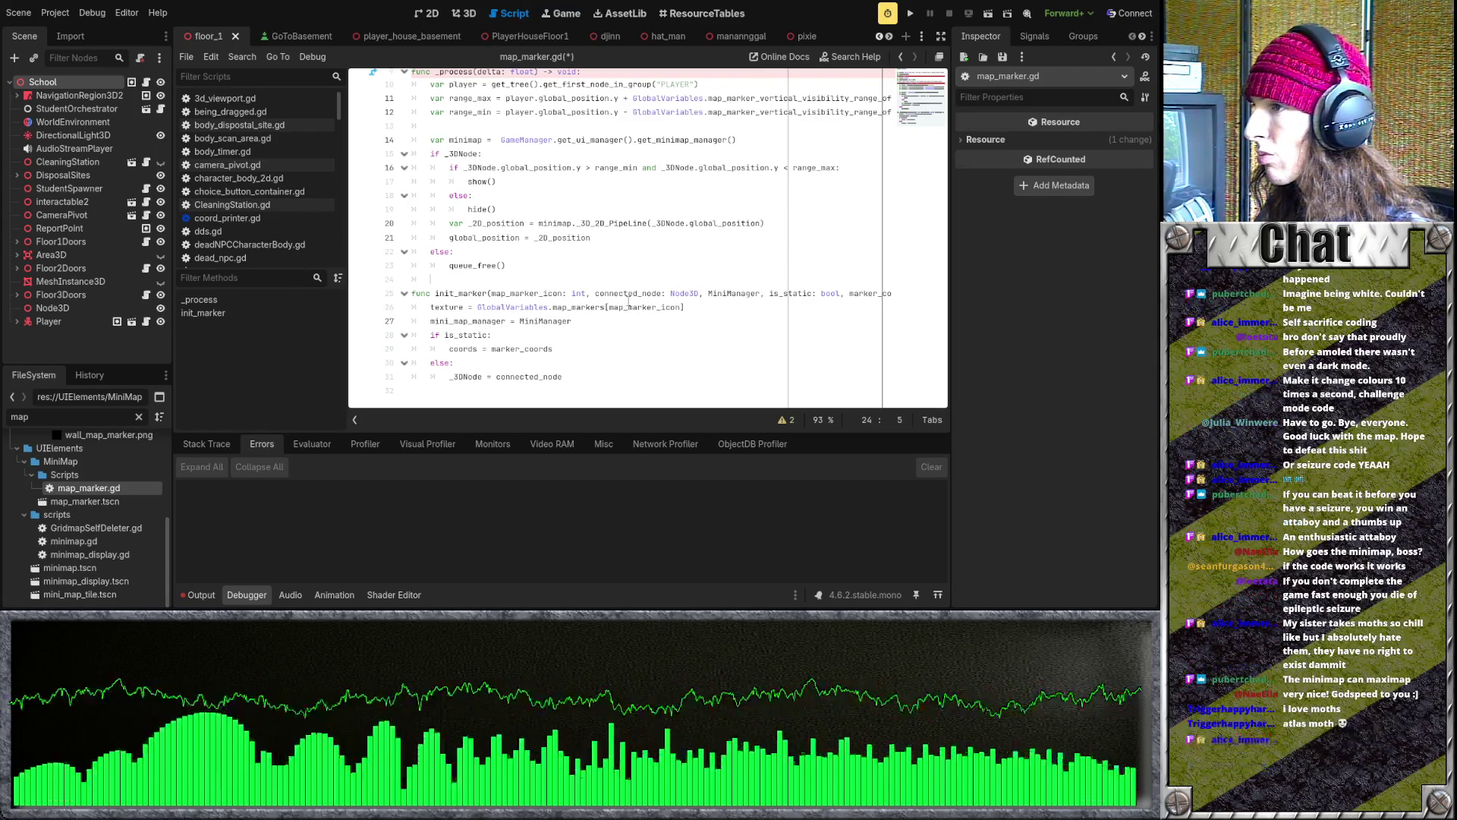
{"action": "scroll", "coordinate": [629, 301], "scroll_direction": "up", "scroll_amount": 1}
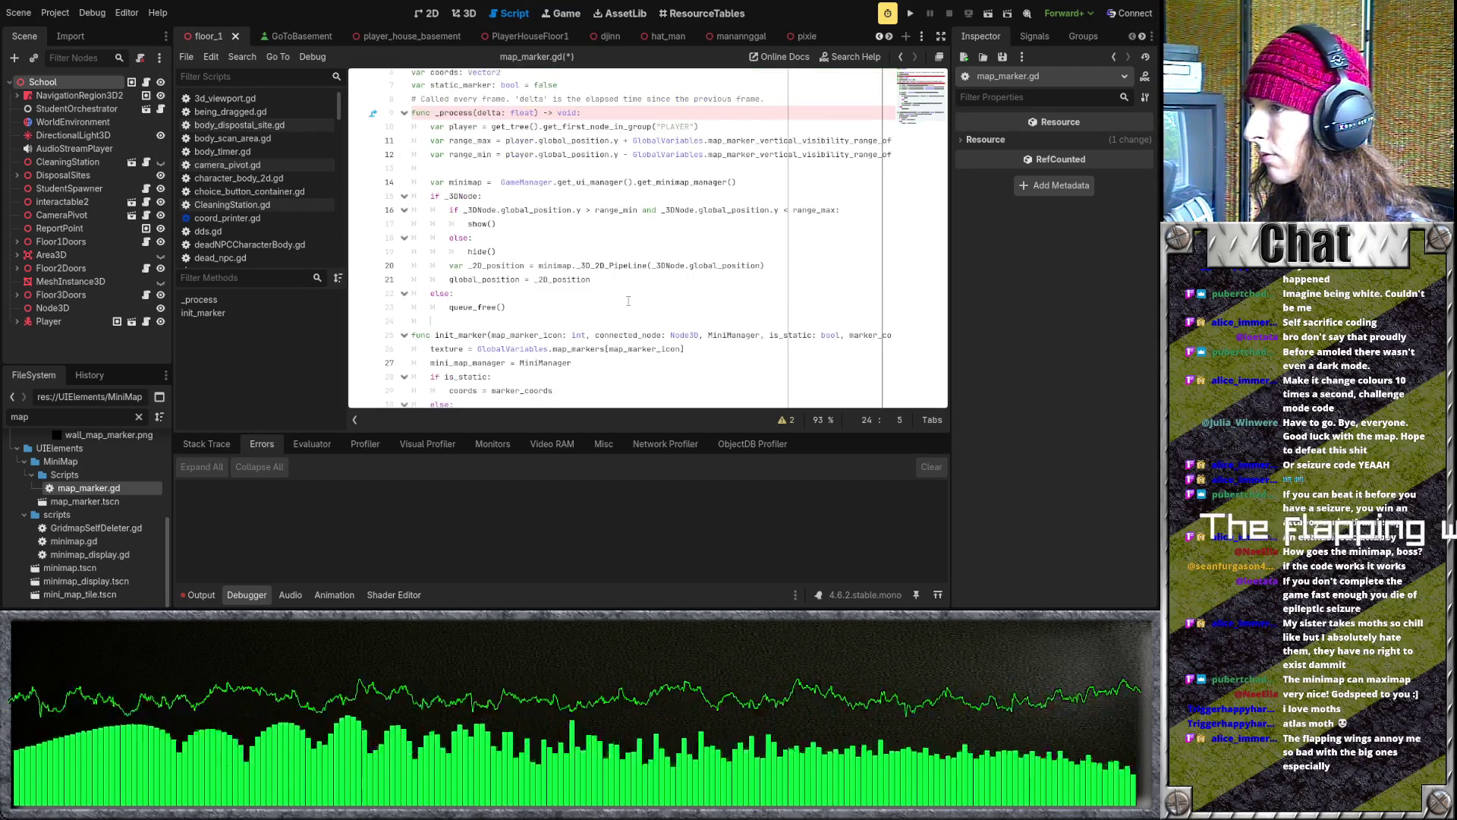
{"action": "scroll", "coordinate": [629, 301], "scroll_direction": "up", "scroll_amount": 2}
{"action": "scroll", "coordinate": [539, 216], "scroll_direction": "down", "scroll_amount": 2}
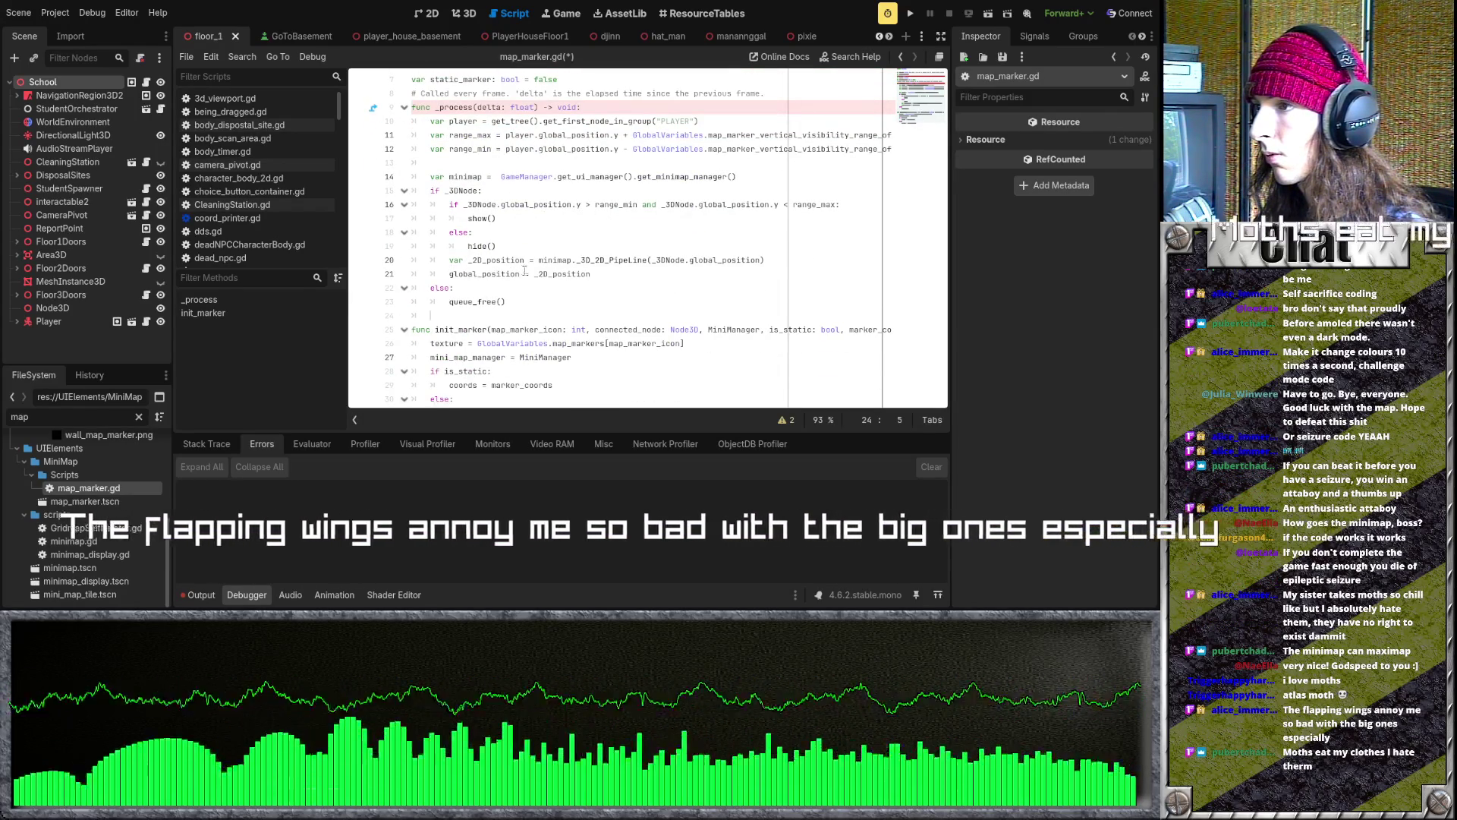
- Add a '#set marker position' comment above the marker positioning code in _process
{"action": "left_click", "coordinate": [662, 276]}
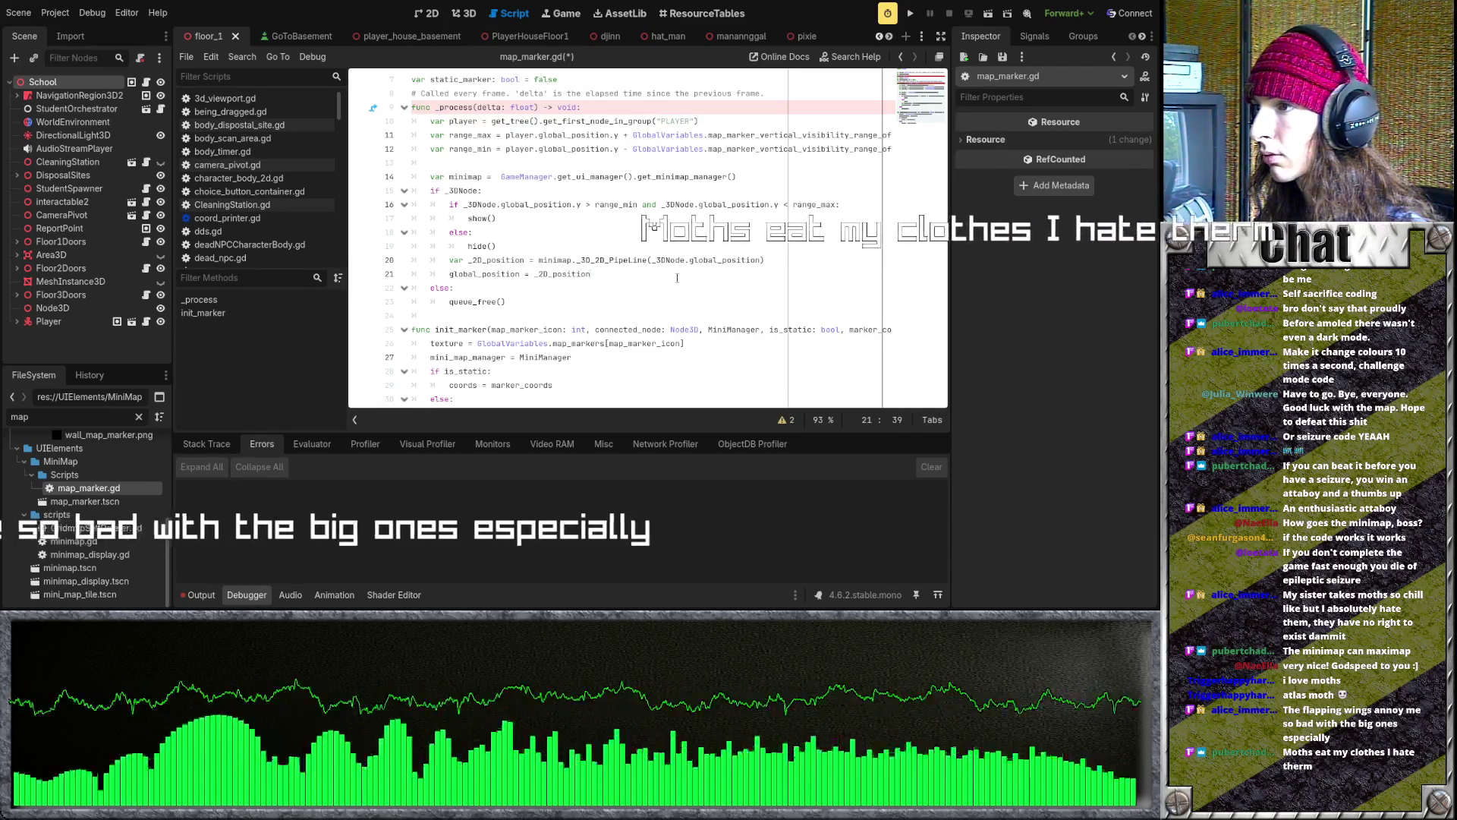
{"action": "key", "text": "Up"}
{"action": "key", "text": "Up"}
{"action": "key", "text": "Return"}
{"action": "key", "text": "BackSpace"}
{"action": "type", "text": "#$"}
{"action": "key", "text": "BackSpace"}
{"action": "type", "text": "set marke"}
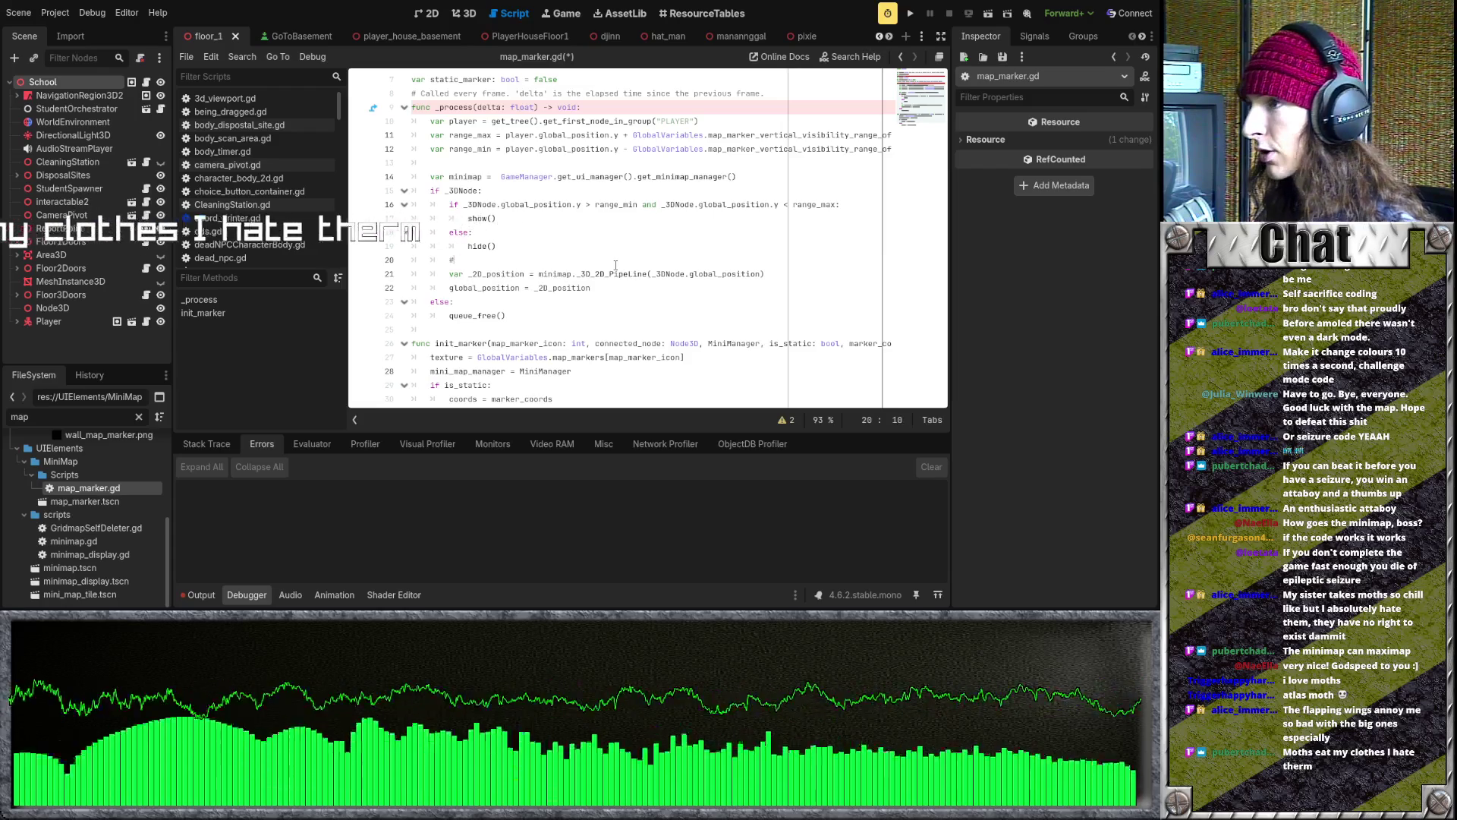
{"action": "type", "text": "r position"}
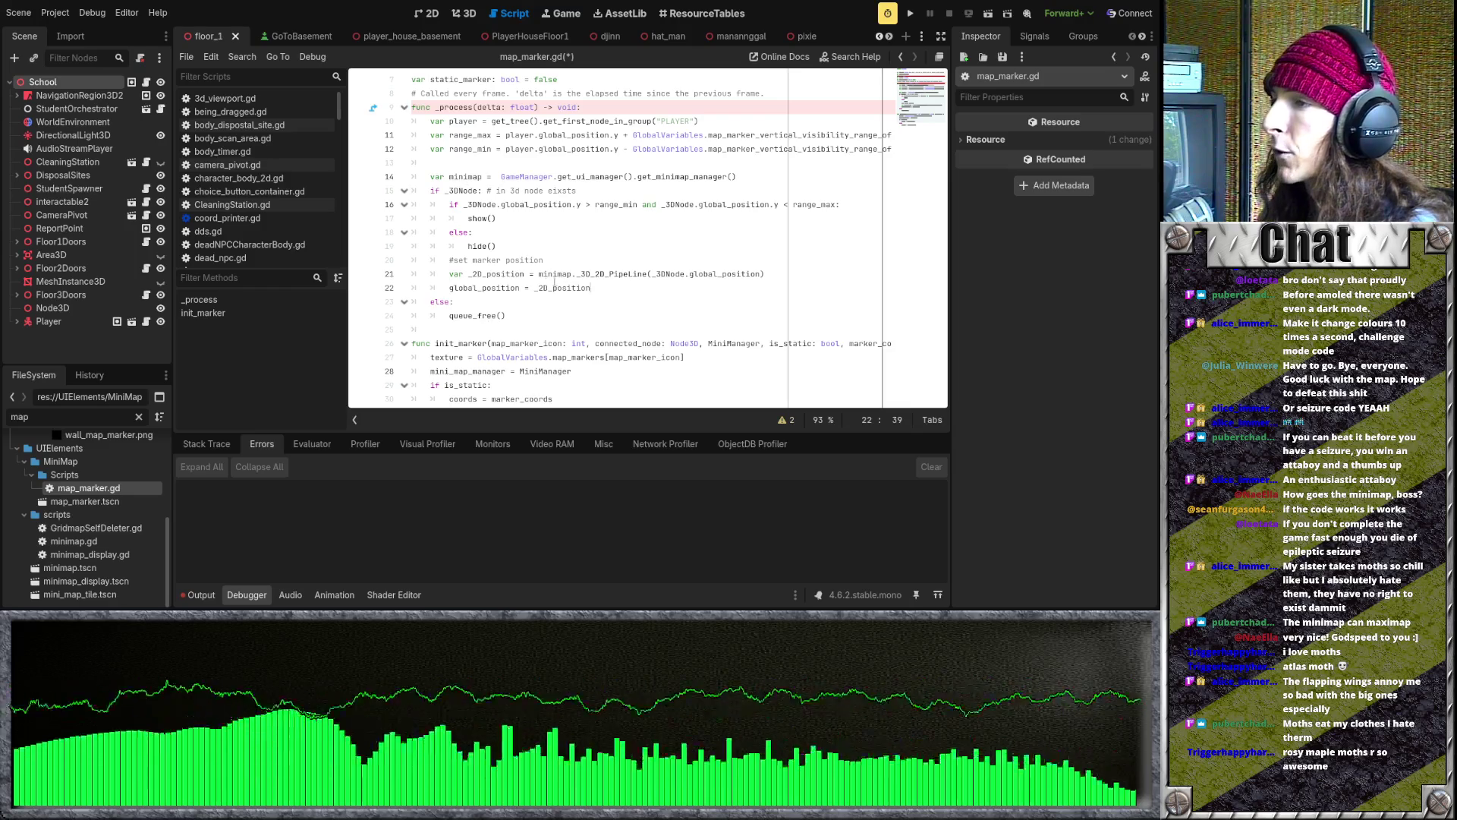
- Add the colon after _3DNode in the line-15 existence check
{"action": "left_click_drag", "start_coordinate": [484, 190], "coordinate": [579, 190]}
{"action": "left_click", "coordinate": [585, 192]}
{"action": "left_click_drag", "start_coordinate": [444, 192], "coordinate": [480, 189]}
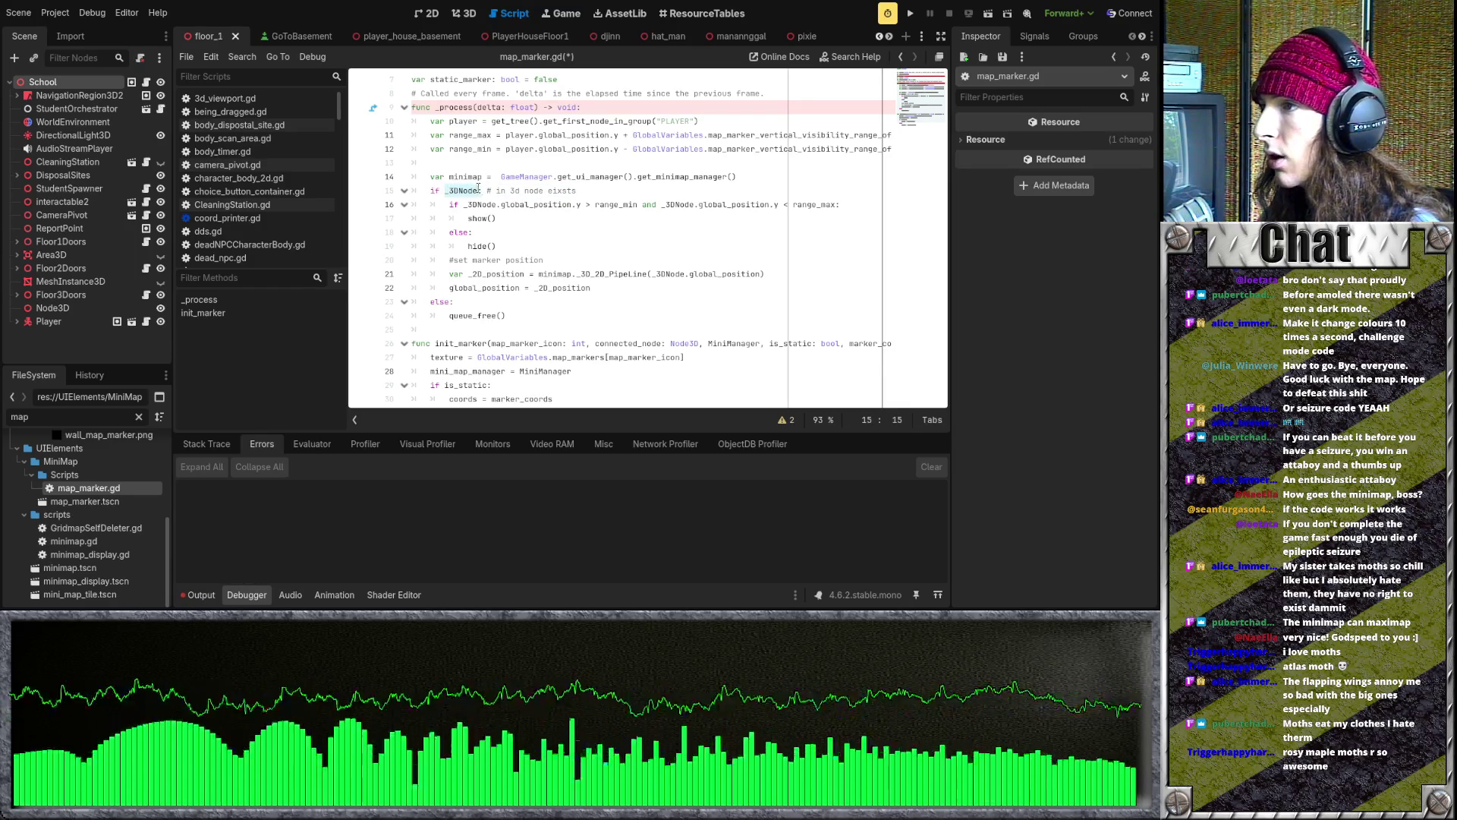
{"action": "left_click", "coordinate": [481, 191]}
{"action": "type", "text": ":"}
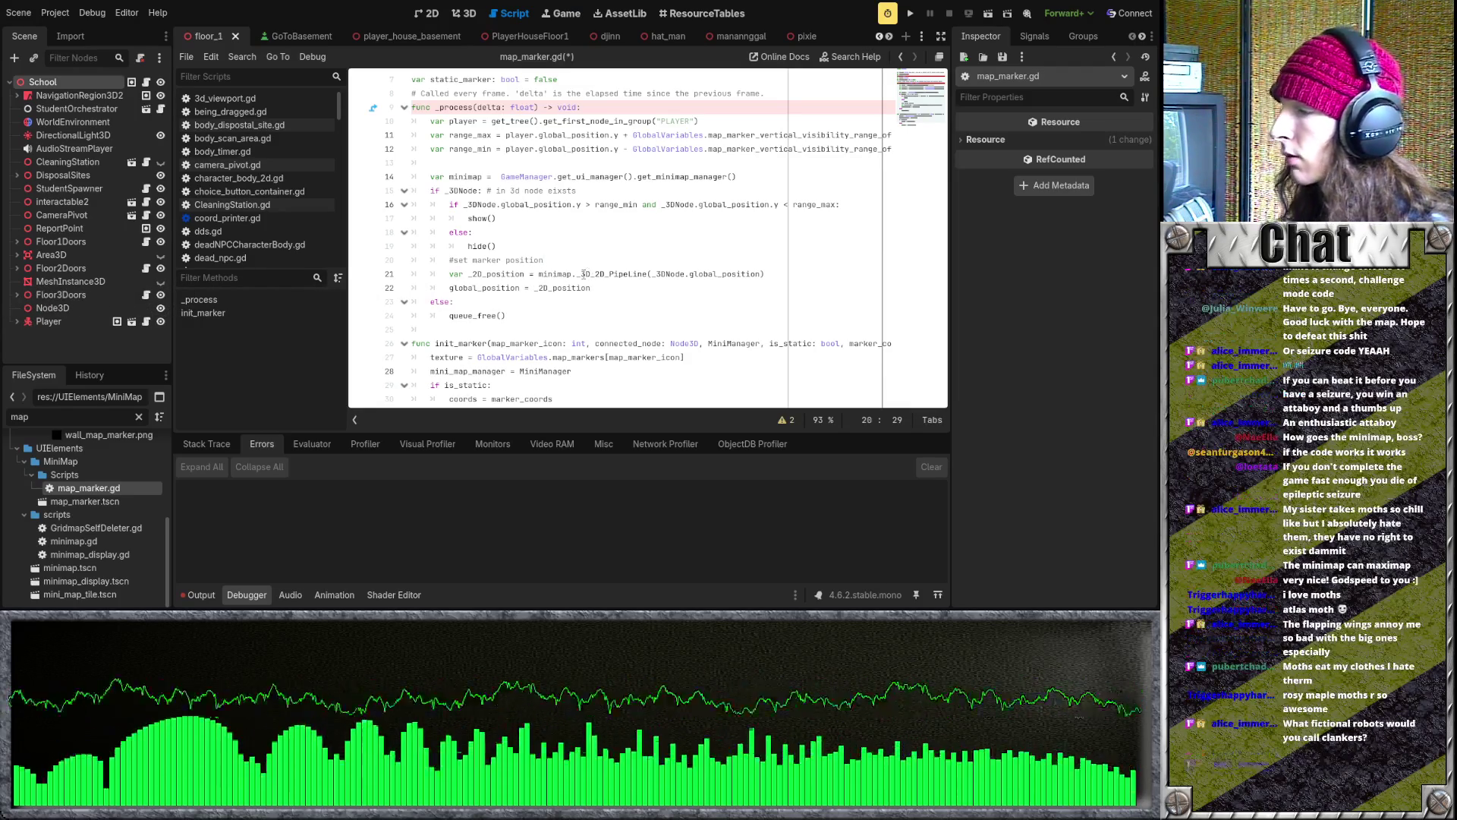
- Add the comment '# if 3d node doesn't delete marker' after else: on line 23
{"action": "left_click", "coordinate": [631, 302]}
{"action": "key", "text": "Up"}
{"action": "key", "text": "End"}
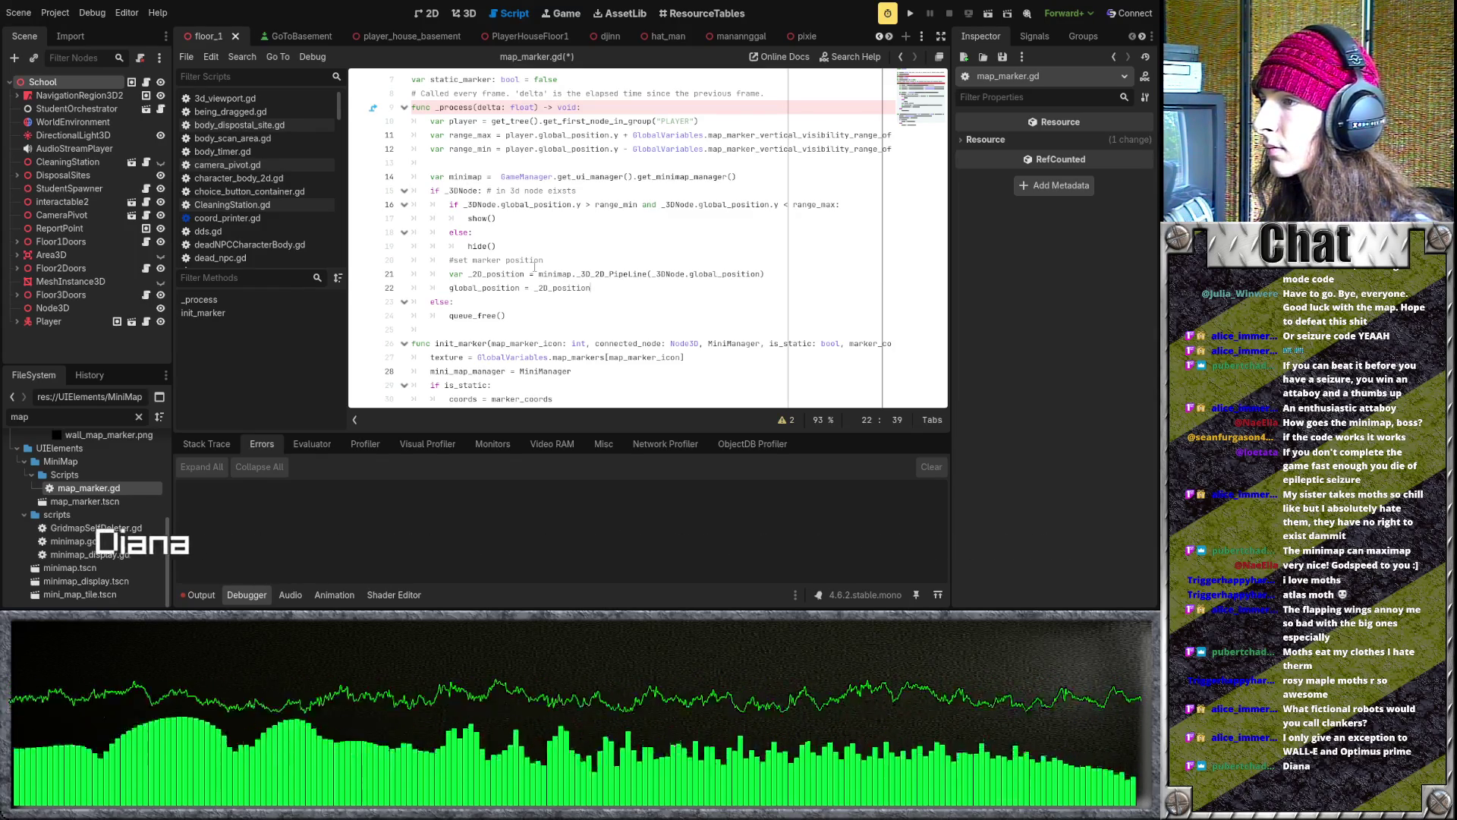
{"action": "left_click", "coordinate": [537, 298]}
{"action": "type", "text": "# if 3d mar"}
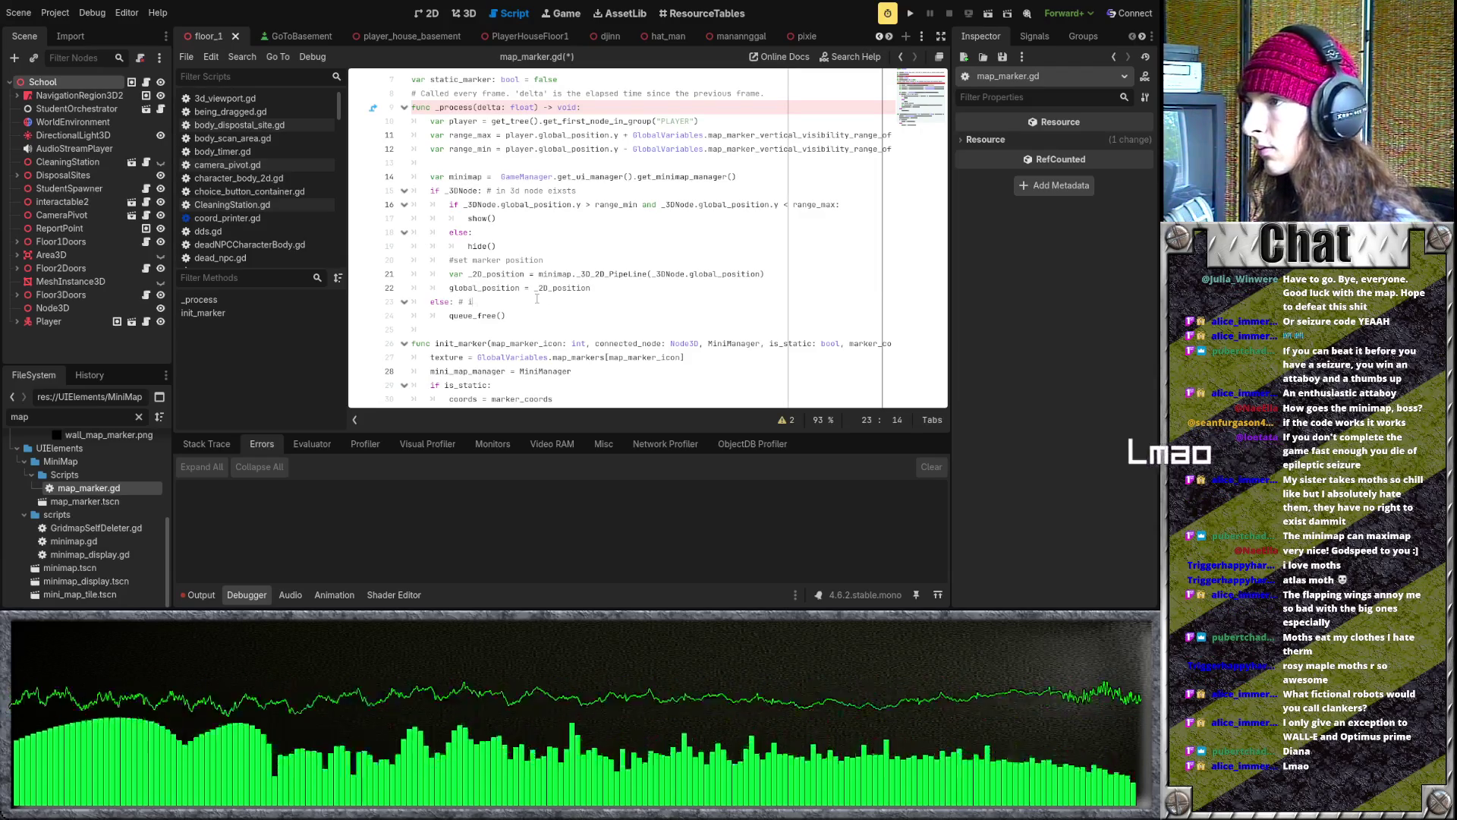
{"action": "key", "text": "BackSpace"}
{"action": "key", "text": "BackSpace"}
{"action": "key", "text": "BackSpace"}
{"action": "type", "text": "node doesn't "}
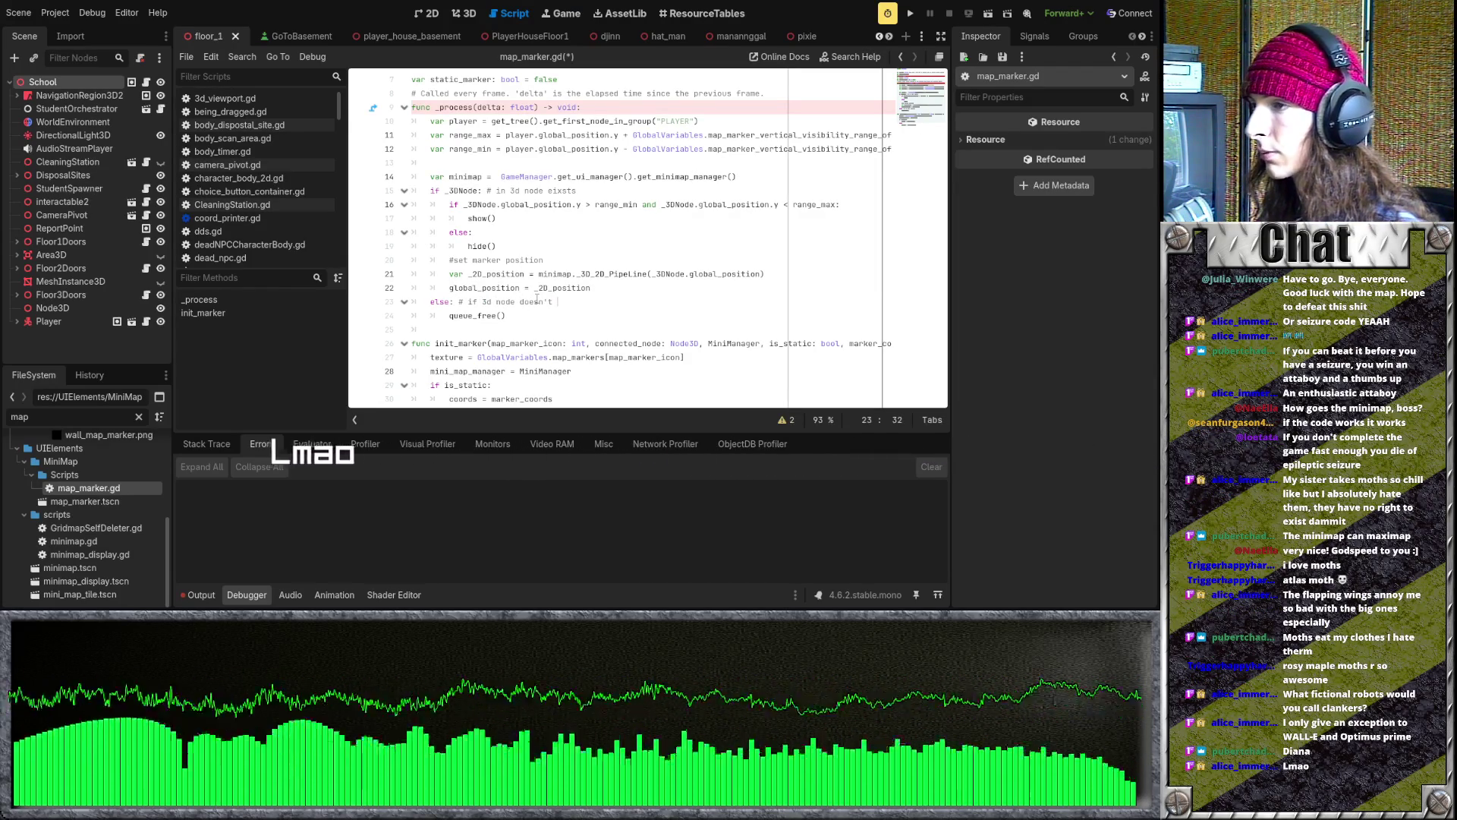
{"action": "type", "text": "delete marker"}
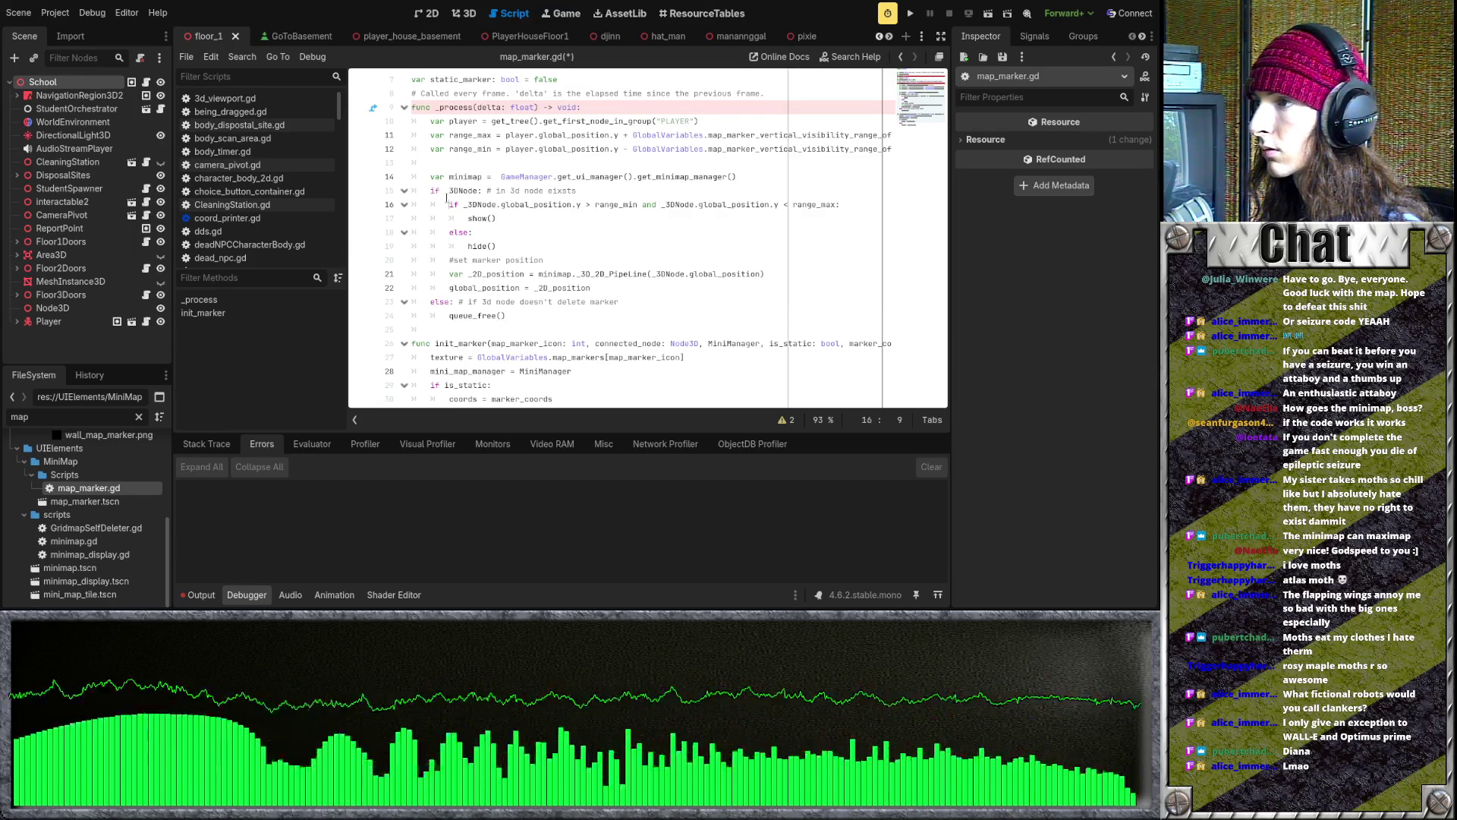
{"action": "scroll", "coordinate": [450, 202], "scroll_direction": "up", "scroll_amount": 2}
{"action": "scroll", "coordinate": [455, 209], "scroll_direction": "down", "scroll_amount": 2}
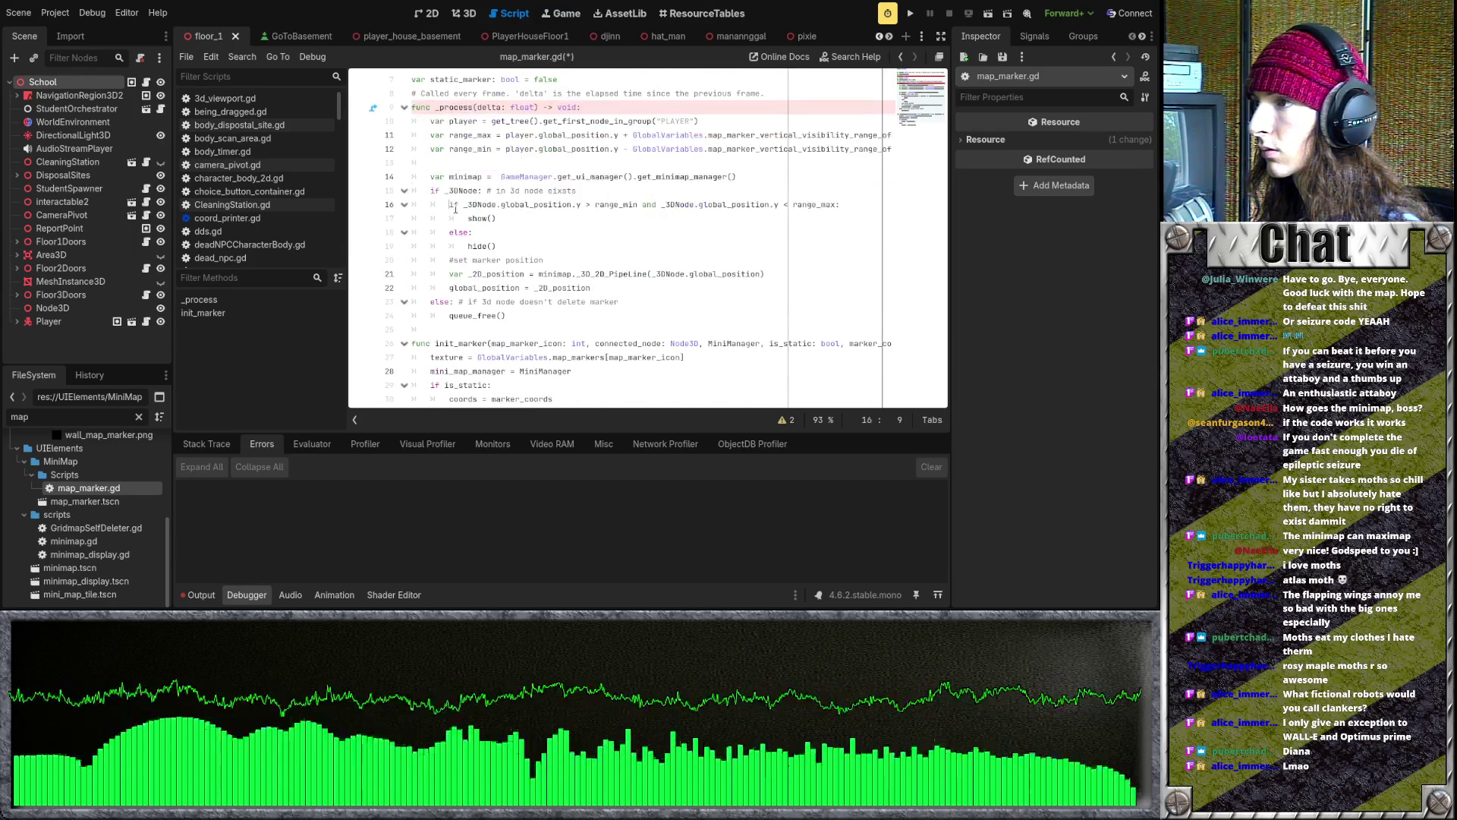
- Add an 'if is_static' branch below the minimap line and paste the two marker-positioning lines into it
{"action": "left_click", "coordinate": [758, 177]}
{"action": "key", "text": "Return"}
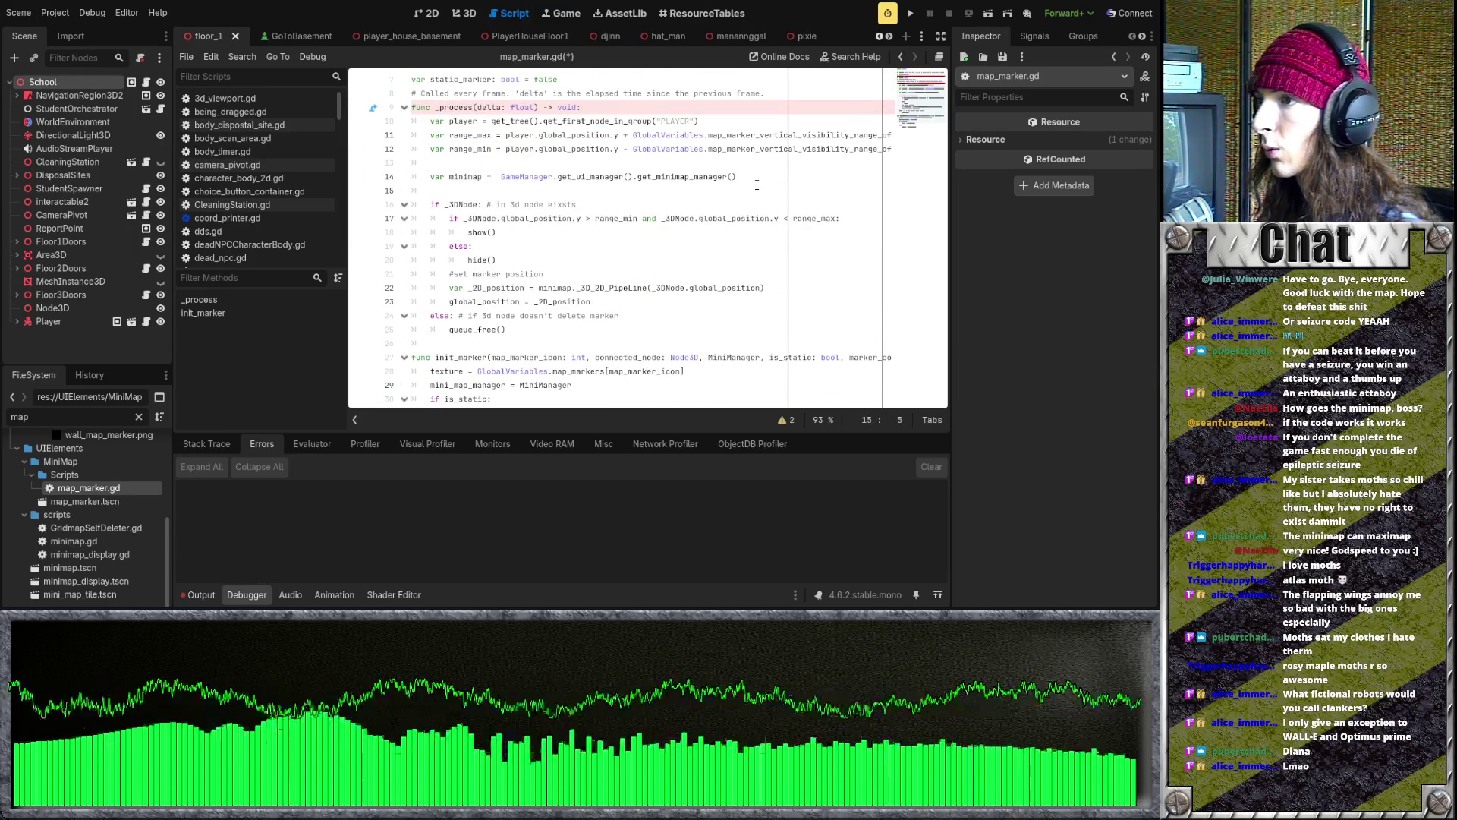
{"action": "type", "text": "if "}
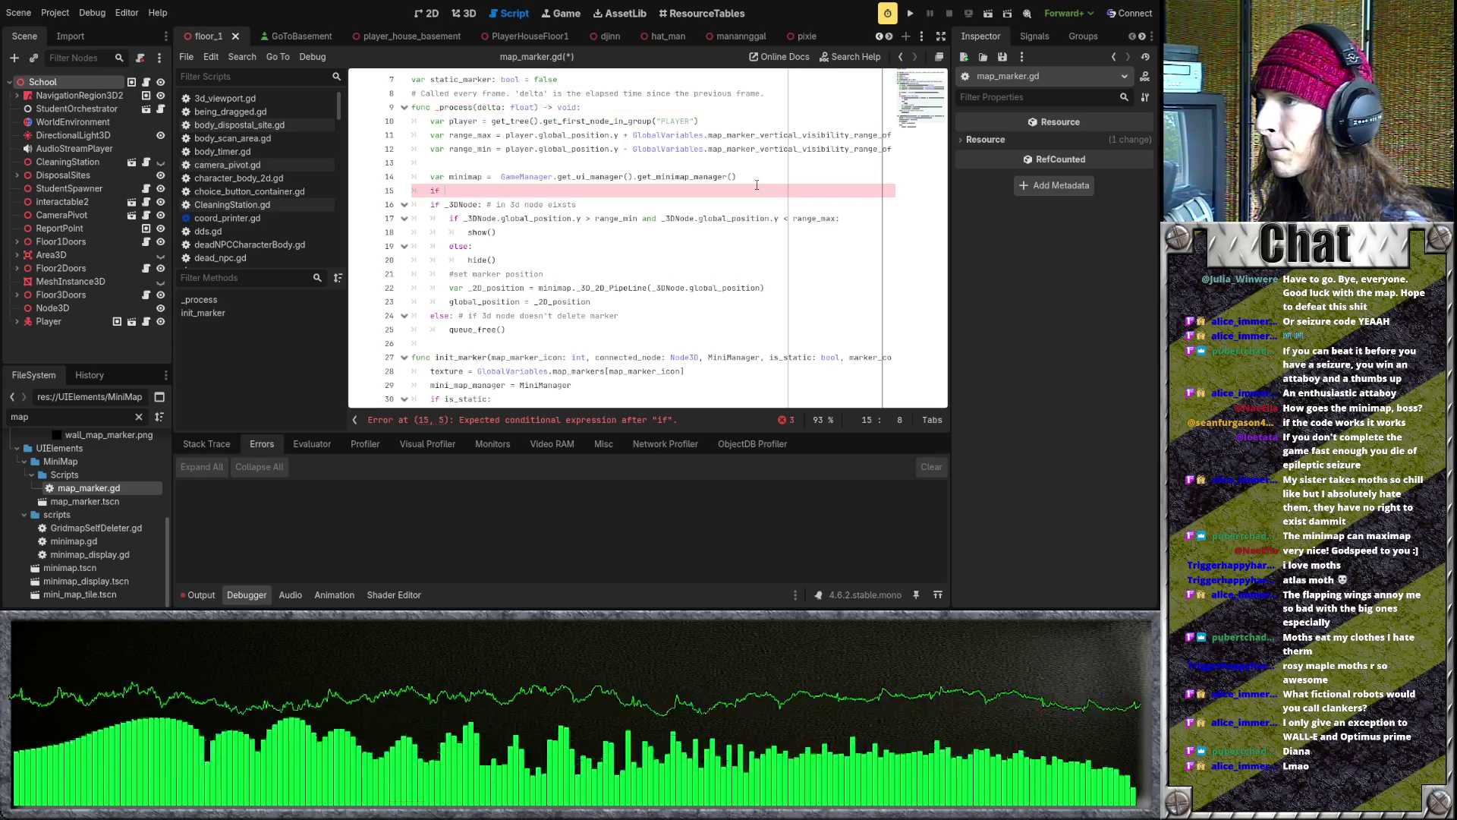
{"action": "type", "text": "is_static:"}
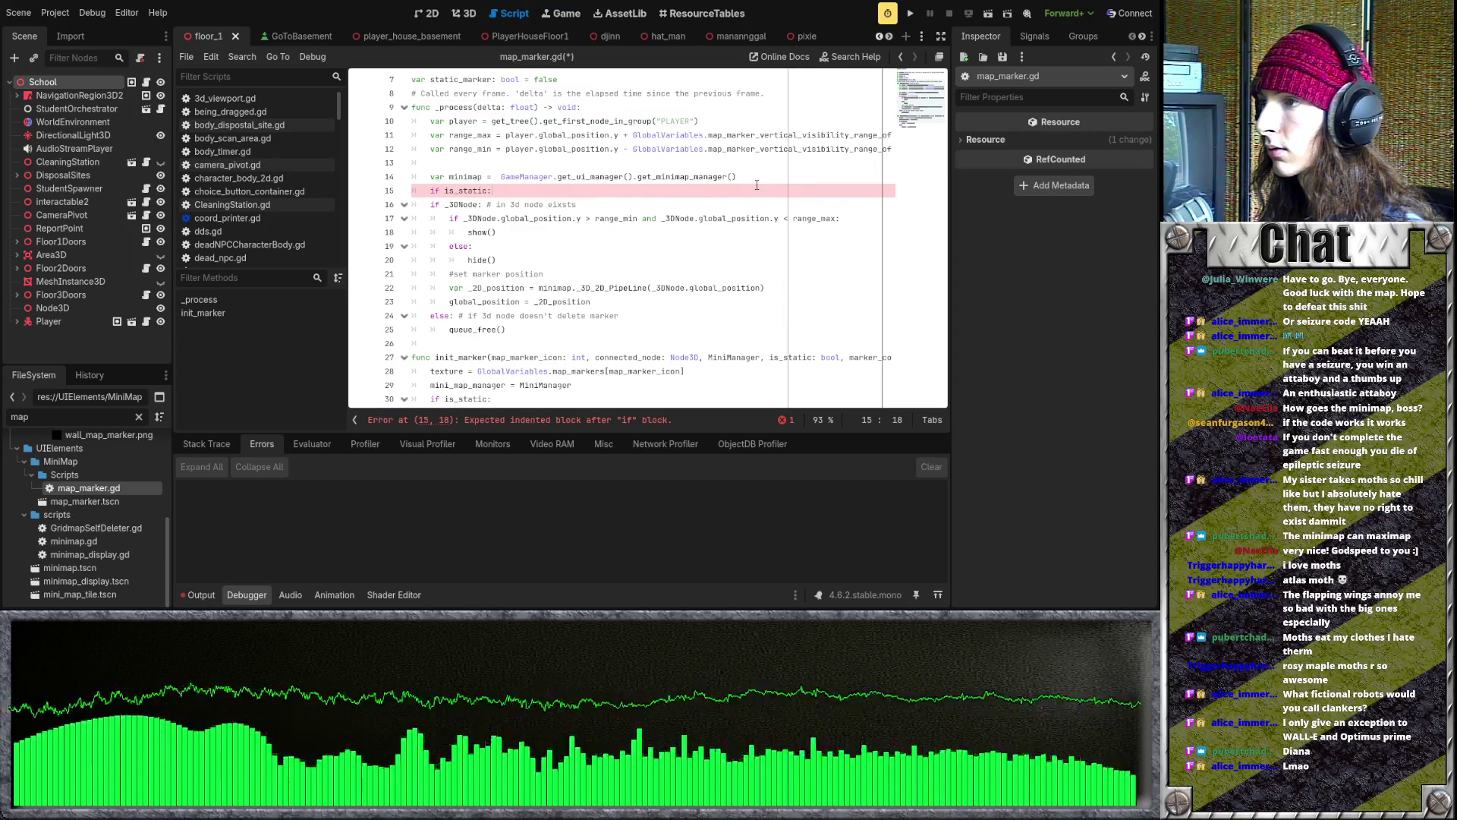
{"action": "key", "text": "Return"}
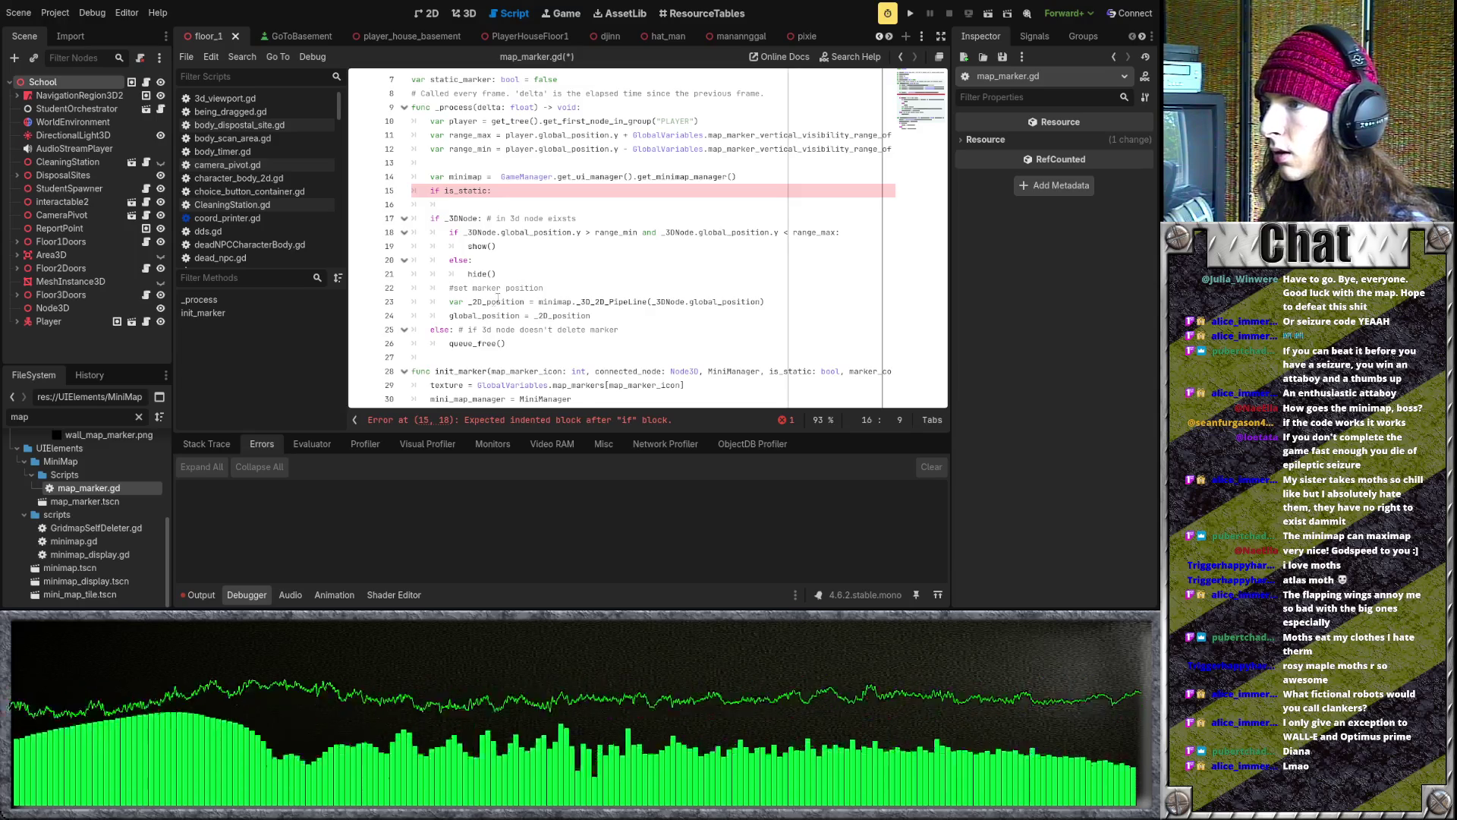
{"action": "left_click_drag", "start_coordinate": [452, 305], "coordinate": [617, 312]}
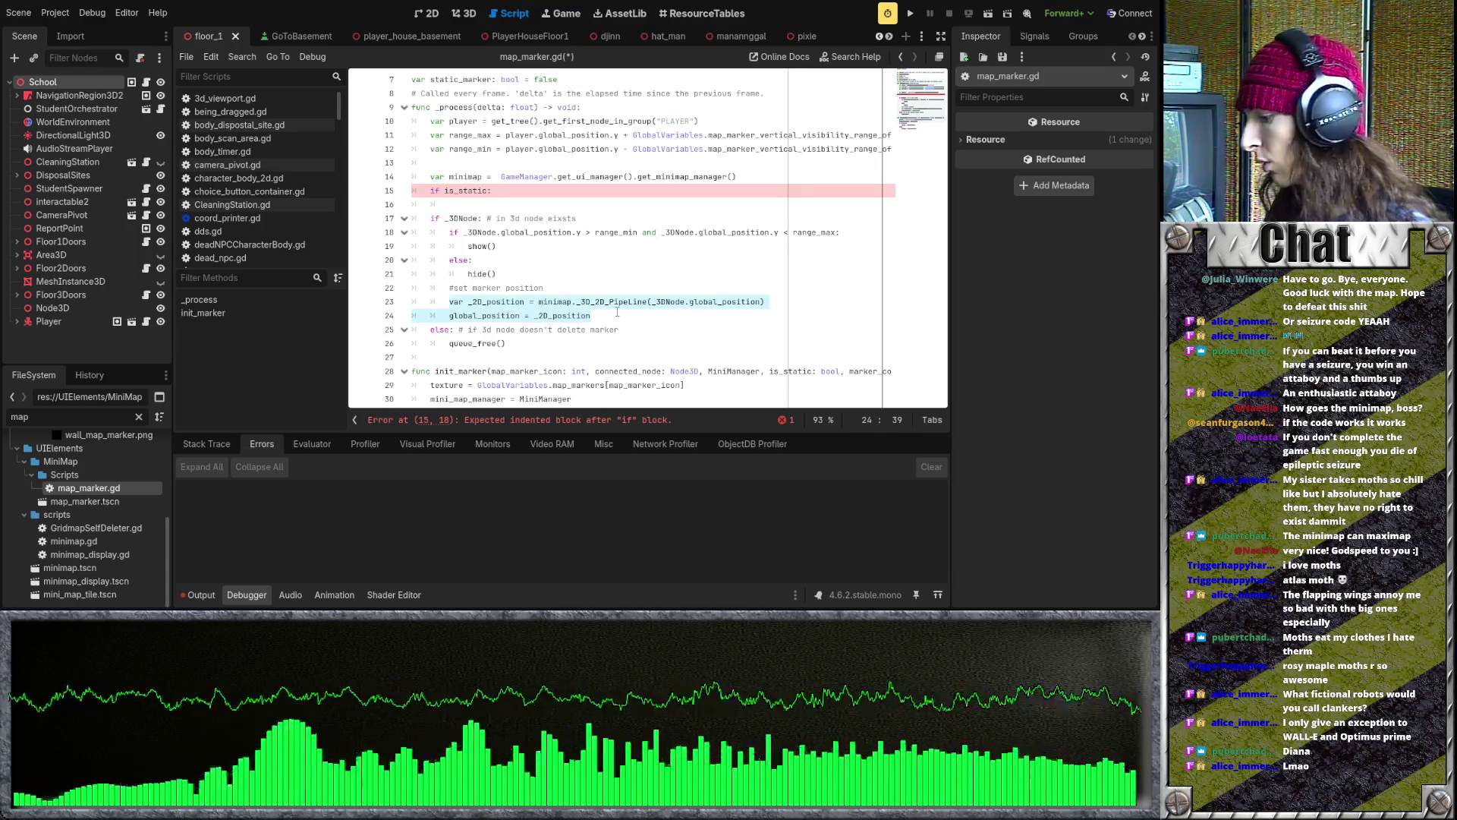
{"action": "left_click", "coordinate": [545, 212]}
{"action": "type", "text": "var _2D_position = minimap._3D_2D_Pipeline(_3DNode.global_position) \t\tglobal_position = _2D_position"}
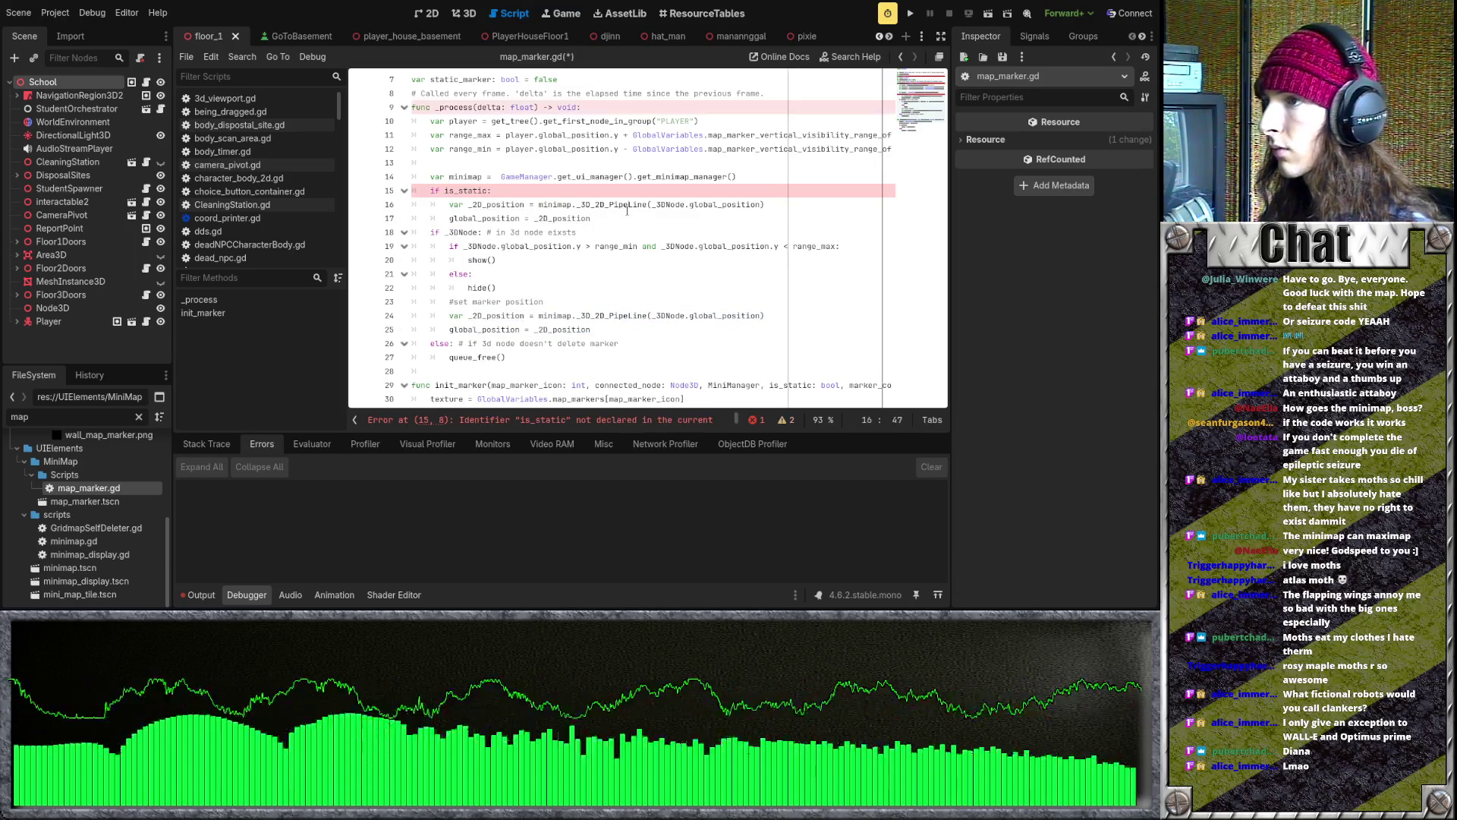
- Remove the _3DNode.global_position argument from the pasted PipeLine call
{"action": "left_click_drag", "start_coordinate": [651, 204], "coordinate": [539, 205]}
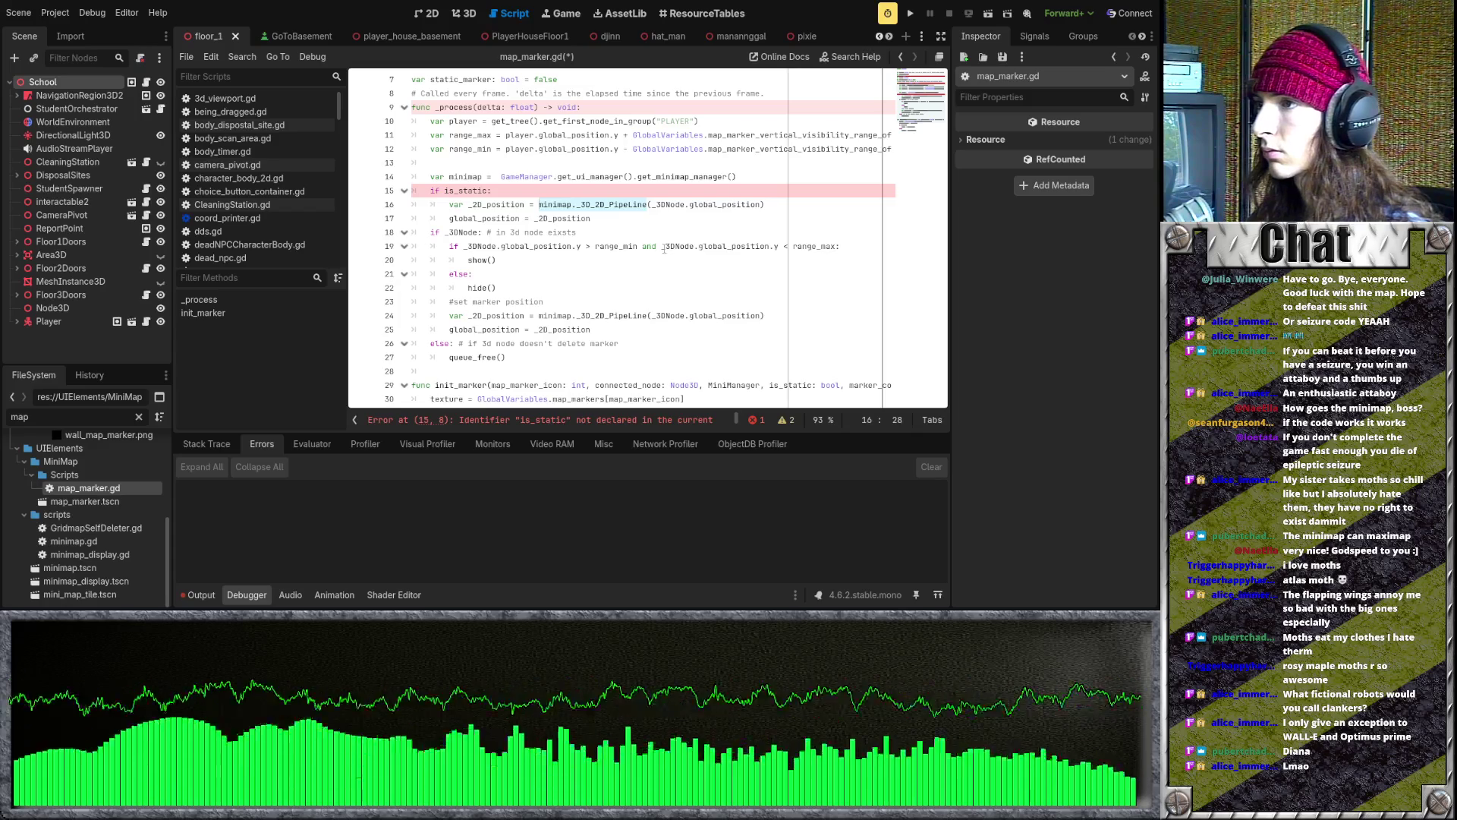
{"action": "left_click", "coordinate": [619, 231]}
{"action": "key", "text": "Up"}
{"action": "key", "text": "End"}
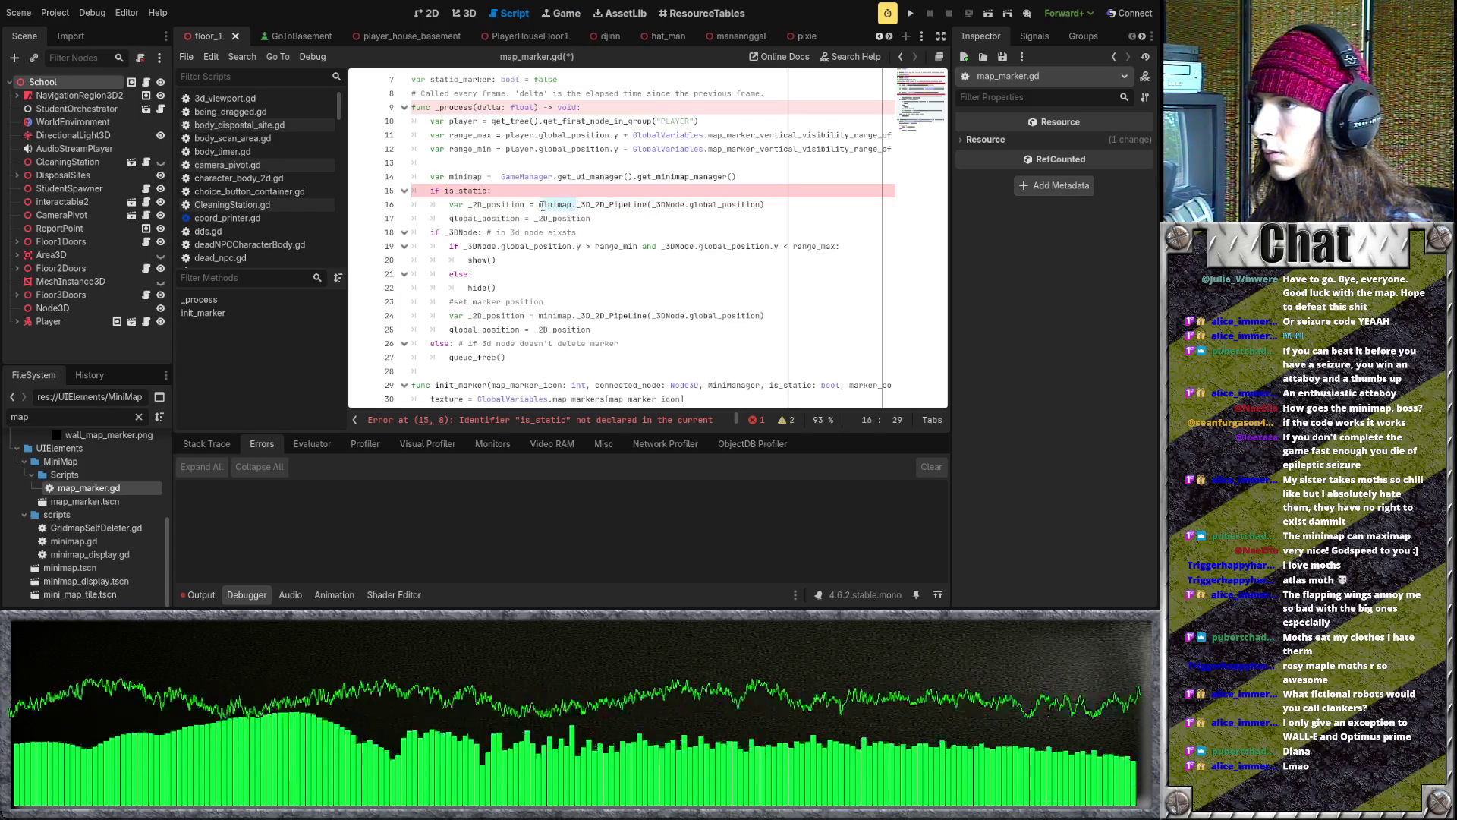
{"action": "left_click_drag", "start_coordinate": [651, 205], "coordinate": [671, 212]}
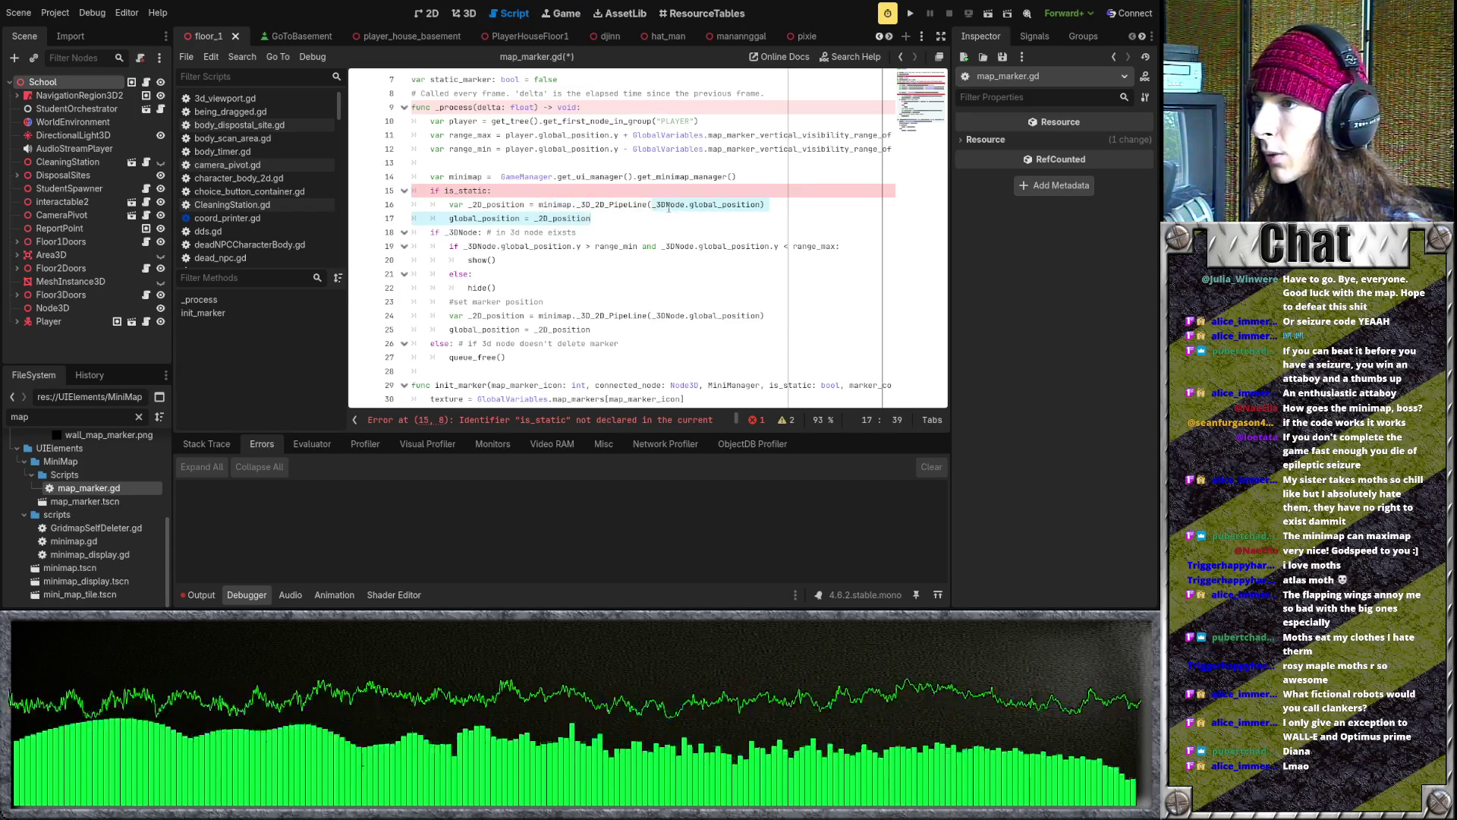
{"action": "key", "text": "Left"}
{"action": "key", "text": "Delete"}
{"action": "key", "text": "Delete"}
{"action": "key", "text": "Delete"}
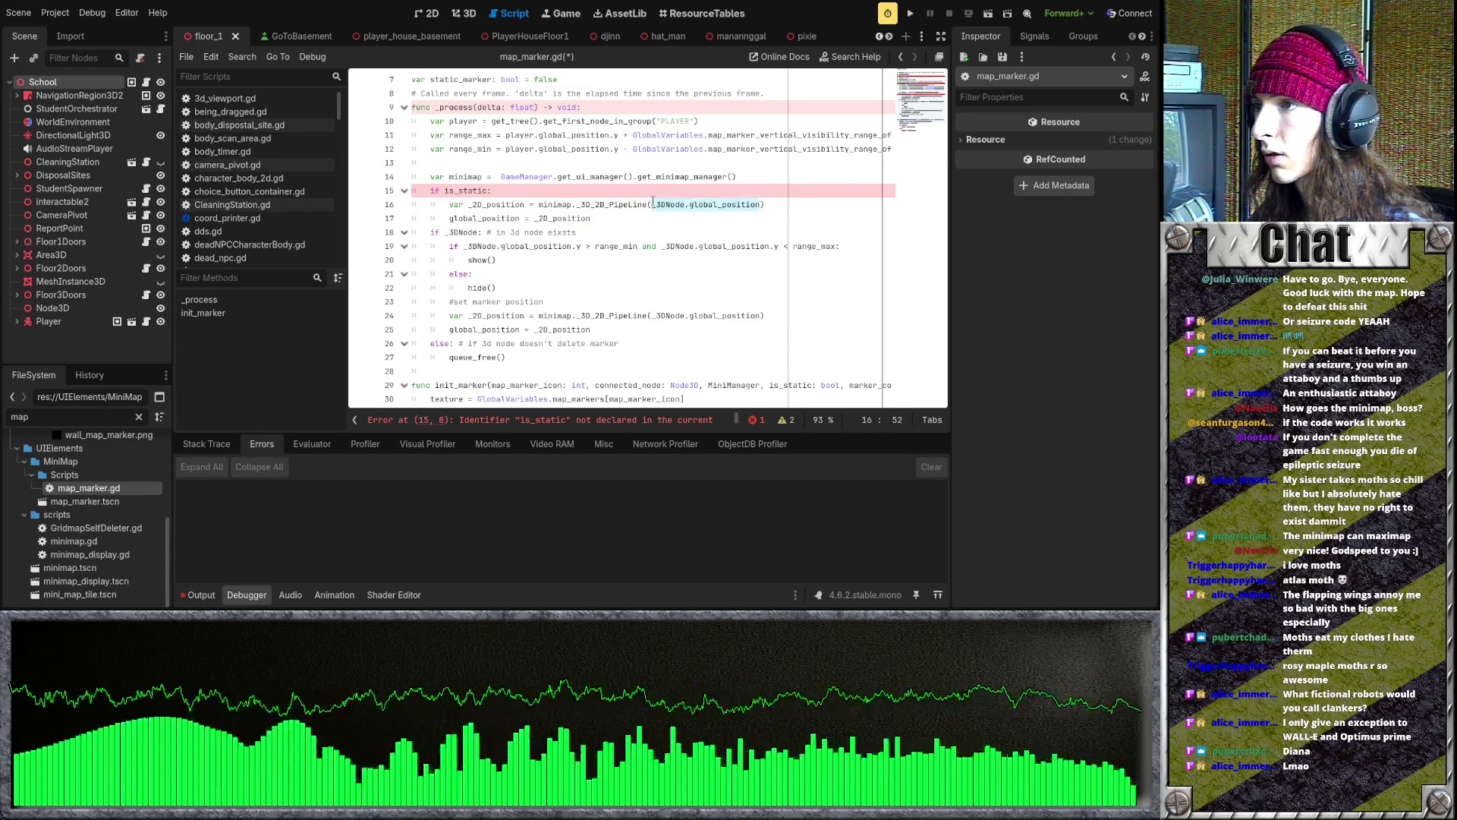
{"action": "scroll", "coordinate": [715, 213], "scroll_direction": "up", "scroll_amount": 2}
{"action": "type", "text": "V"}
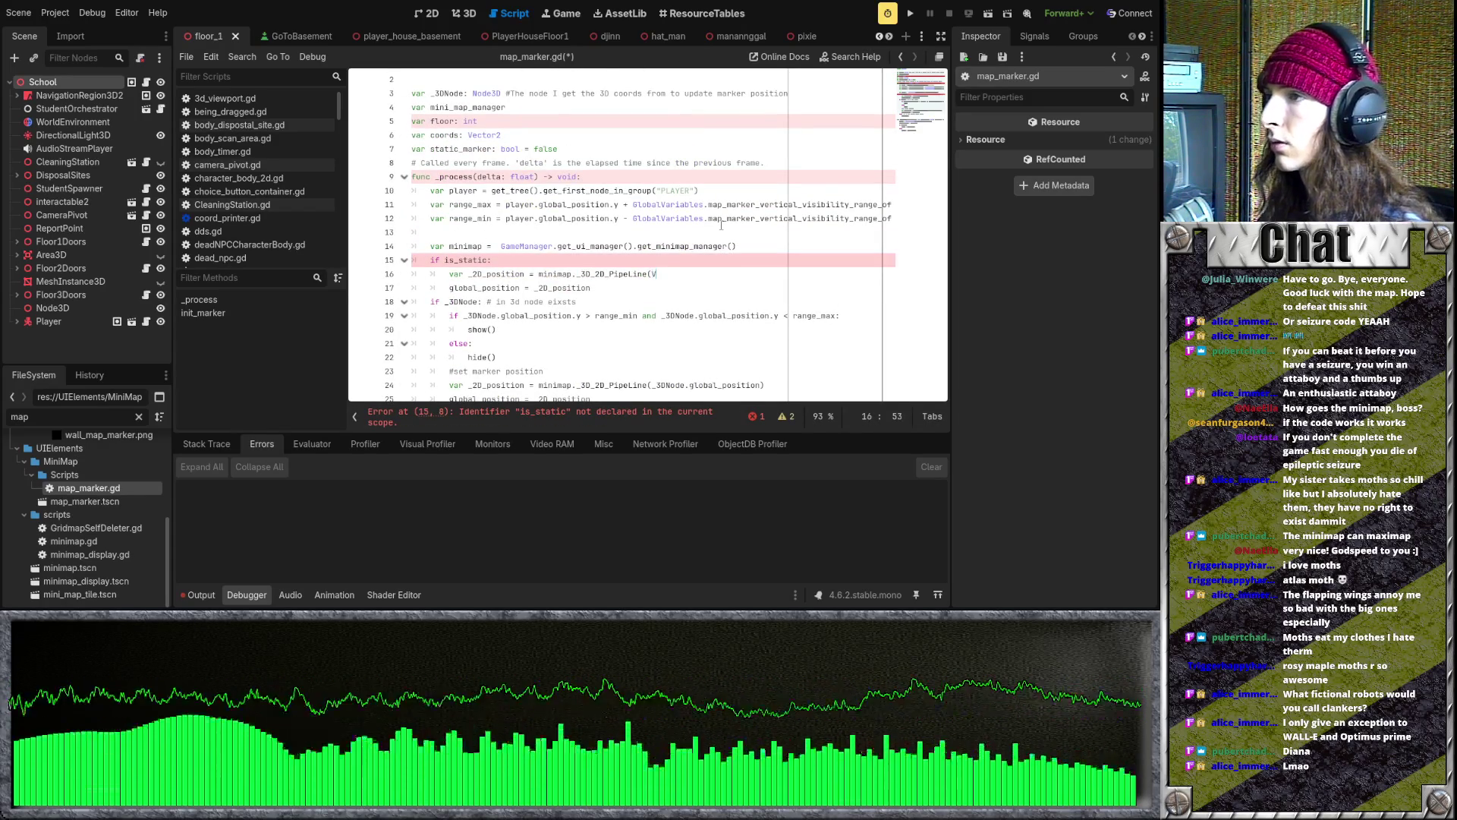
- Finish the static branch's PipeLine argument as Vector2, checking init_marker and the coords Vector2 declaration
{"action": "type", "text": "ector2)"}
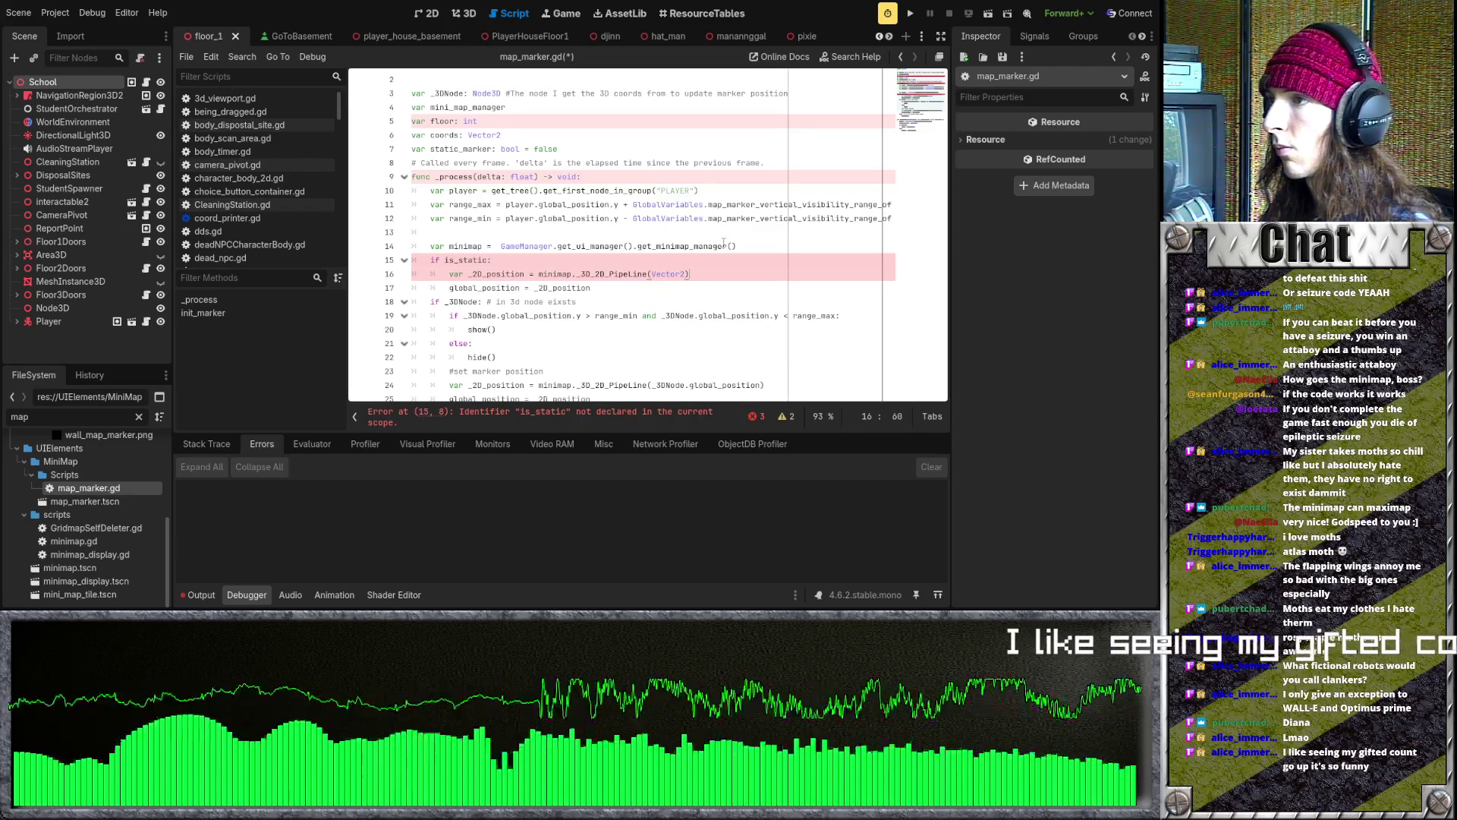
{"action": "scroll", "coordinate": [724, 242], "scroll_direction": "down", "scroll_amount": 4}
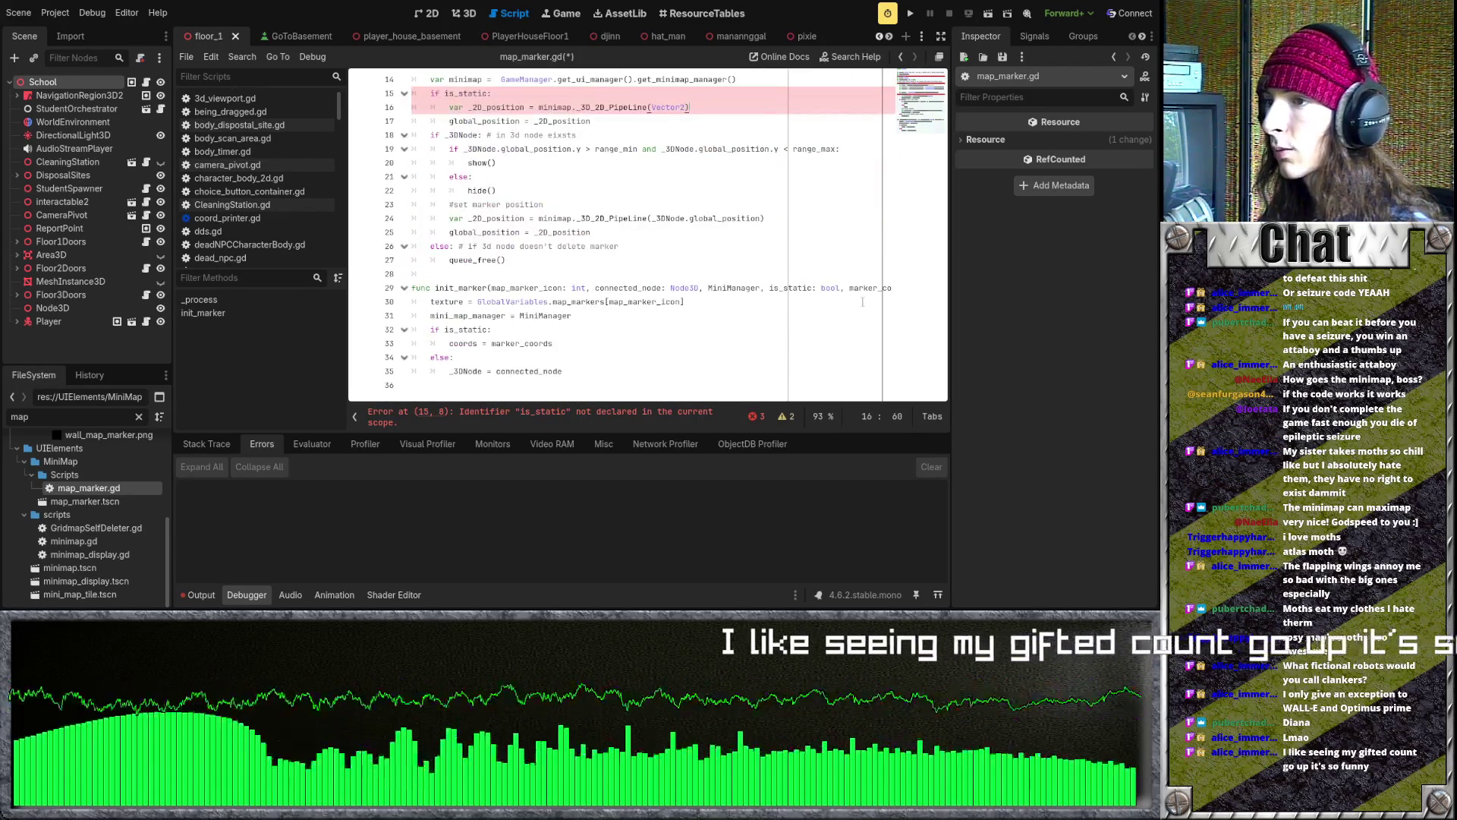
{"action": "scroll", "coordinate": [856, 287], "scroll_direction": "right", "scroll_amount": 2}
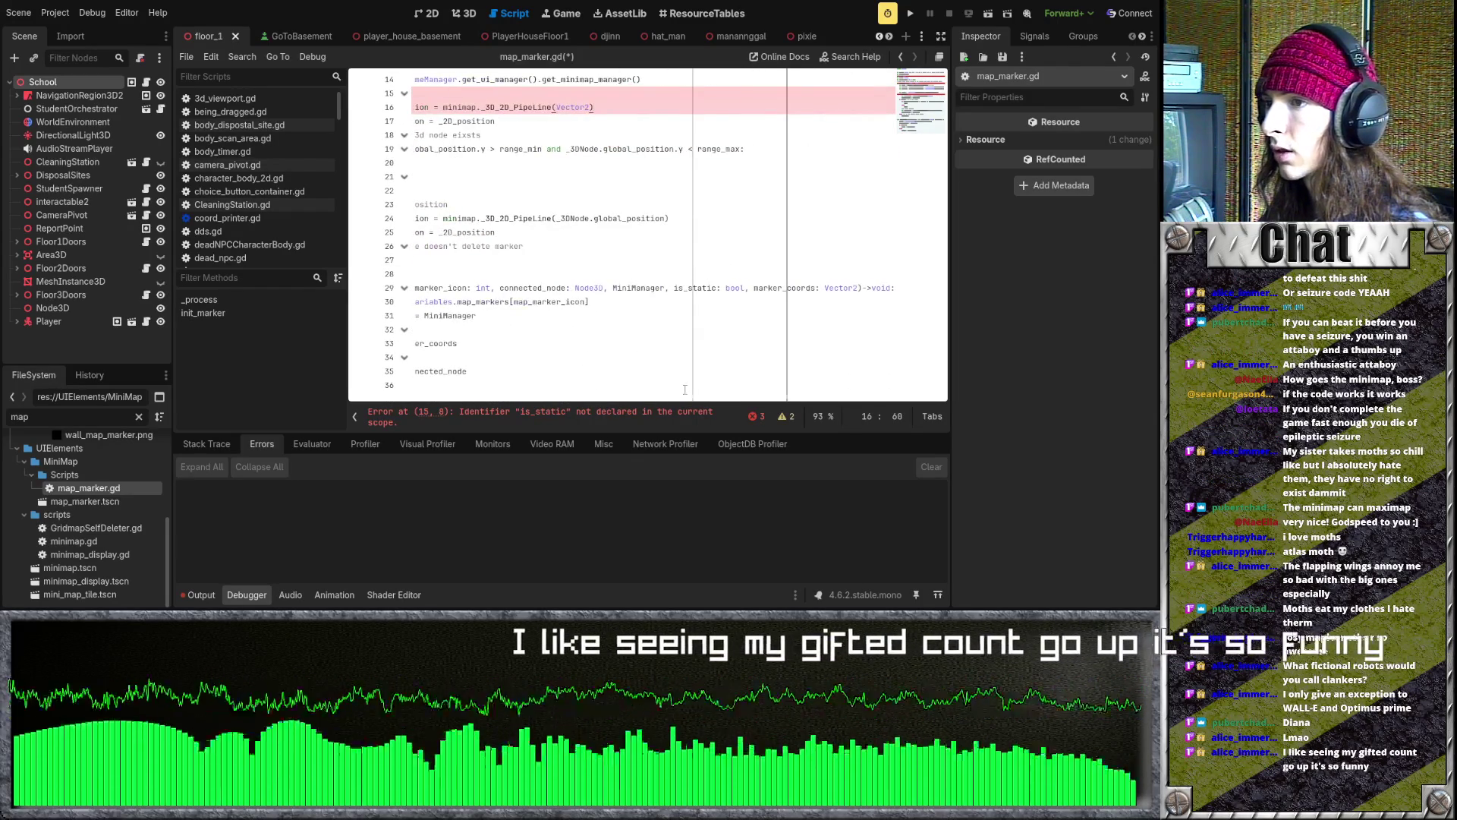
{"action": "left_click", "coordinate": [856, 288]}
{"action": "scroll", "coordinate": [577, 397], "scroll_direction": "left", "scroll_amount": 2}
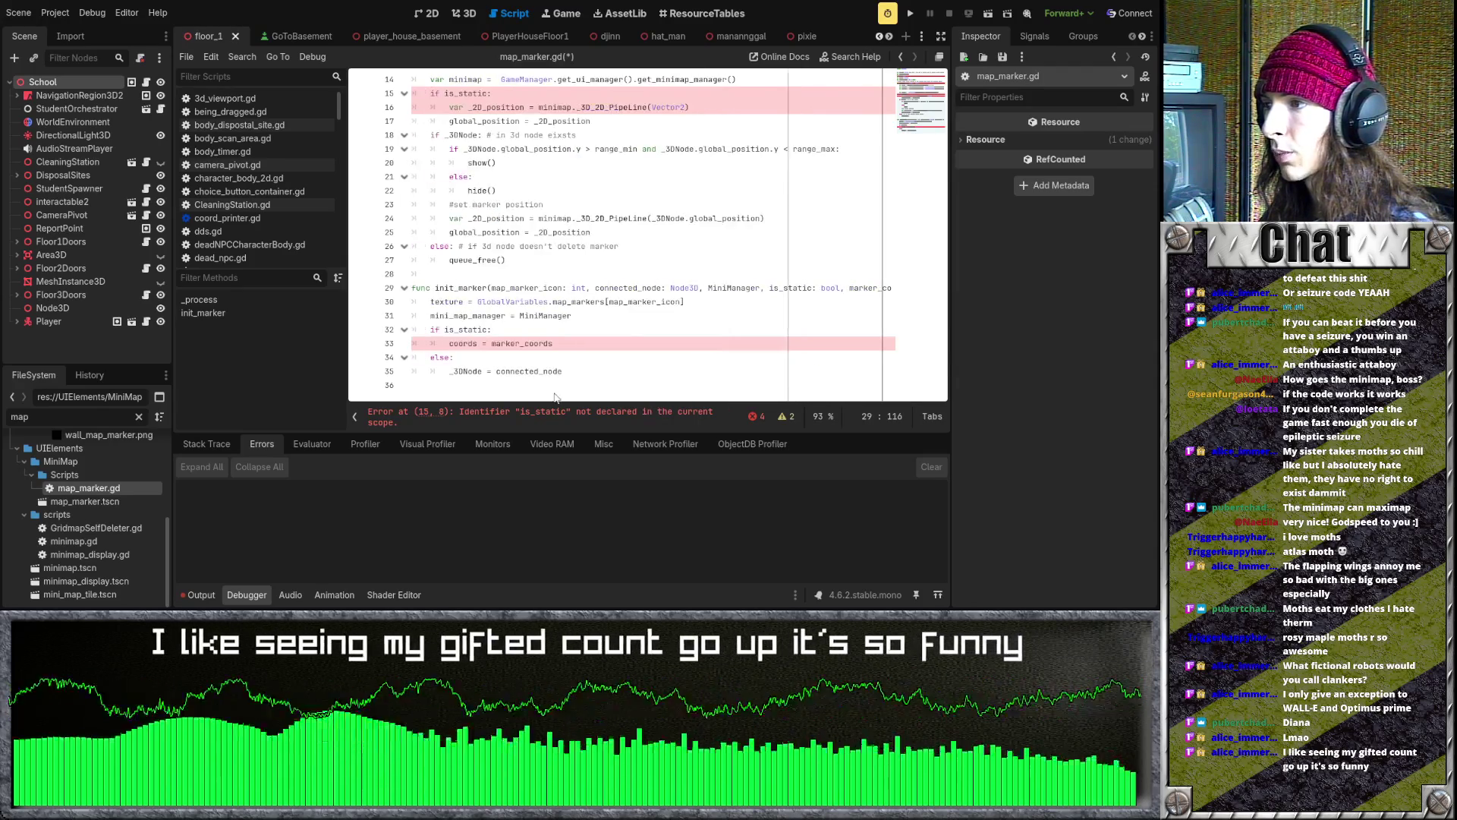
{"action": "scroll", "coordinate": [505, 230], "scroll_direction": "up", "scroll_amount": 4}
{"action": "left_click", "coordinate": [494, 138]}
{"action": "scroll", "coordinate": [643, 285], "scroll_direction": "down", "scroll_amount": 4}
{"action": "scroll", "coordinate": [643, 285], "scroll_direction": "up", "scroll_amount": 1}
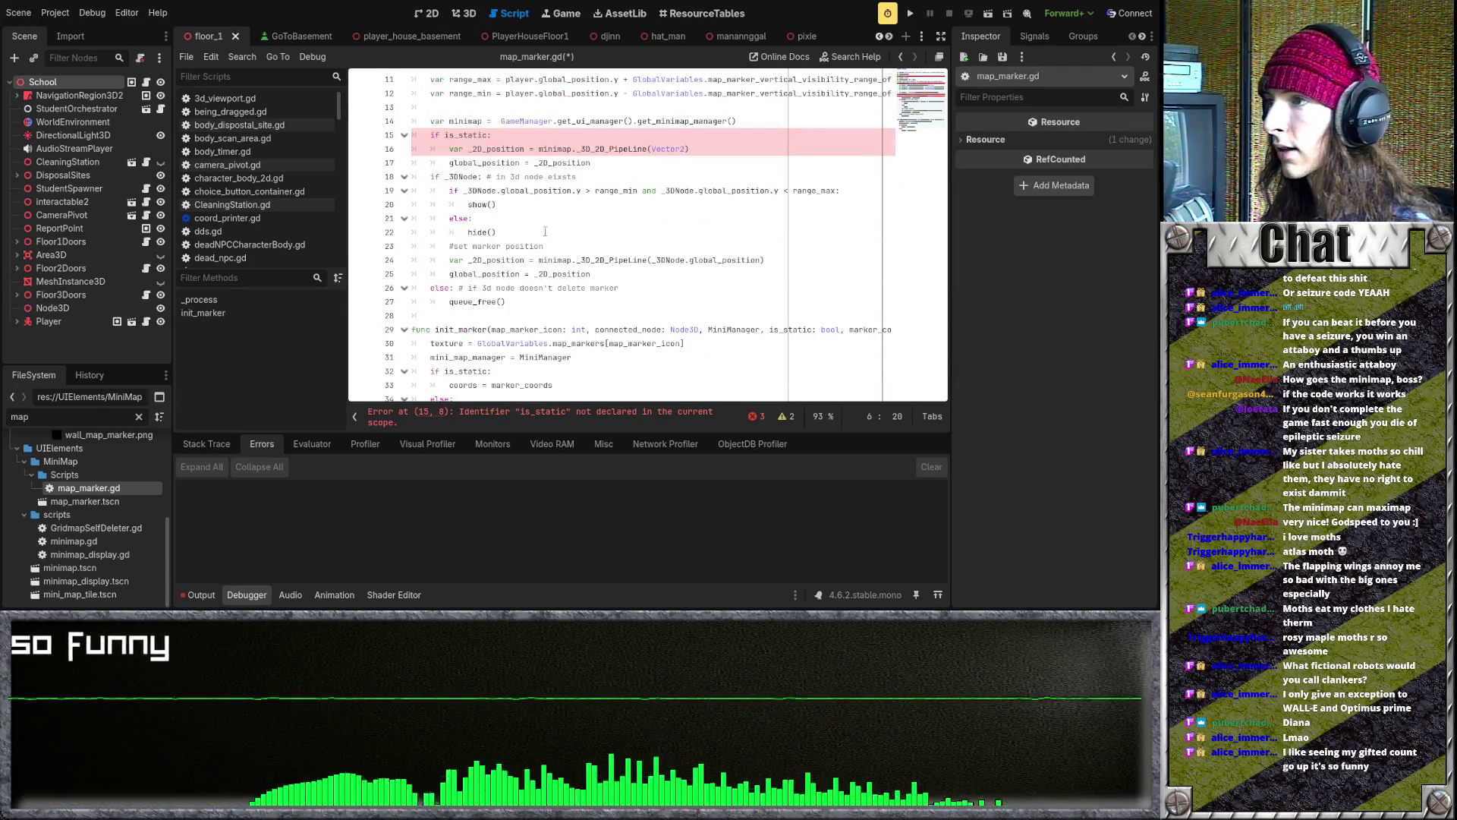
{"action": "scroll", "coordinate": [557, 212], "scroll_direction": "up", "scroll_amount": 1}
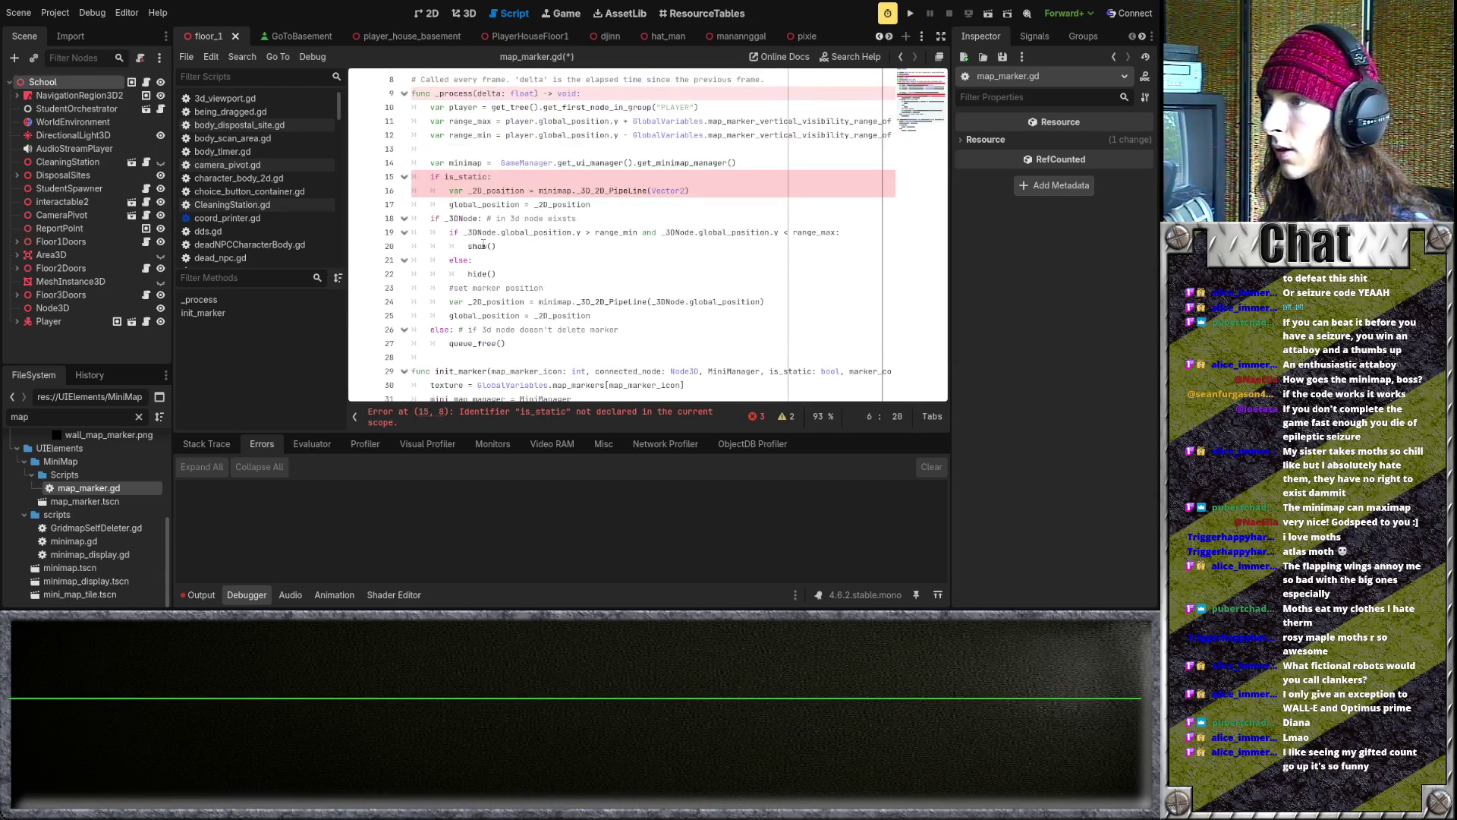
- Review the range check and show() lines, then add two blank lines above init_marker
{"action": "left_click", "coordinate": [550, 248]}
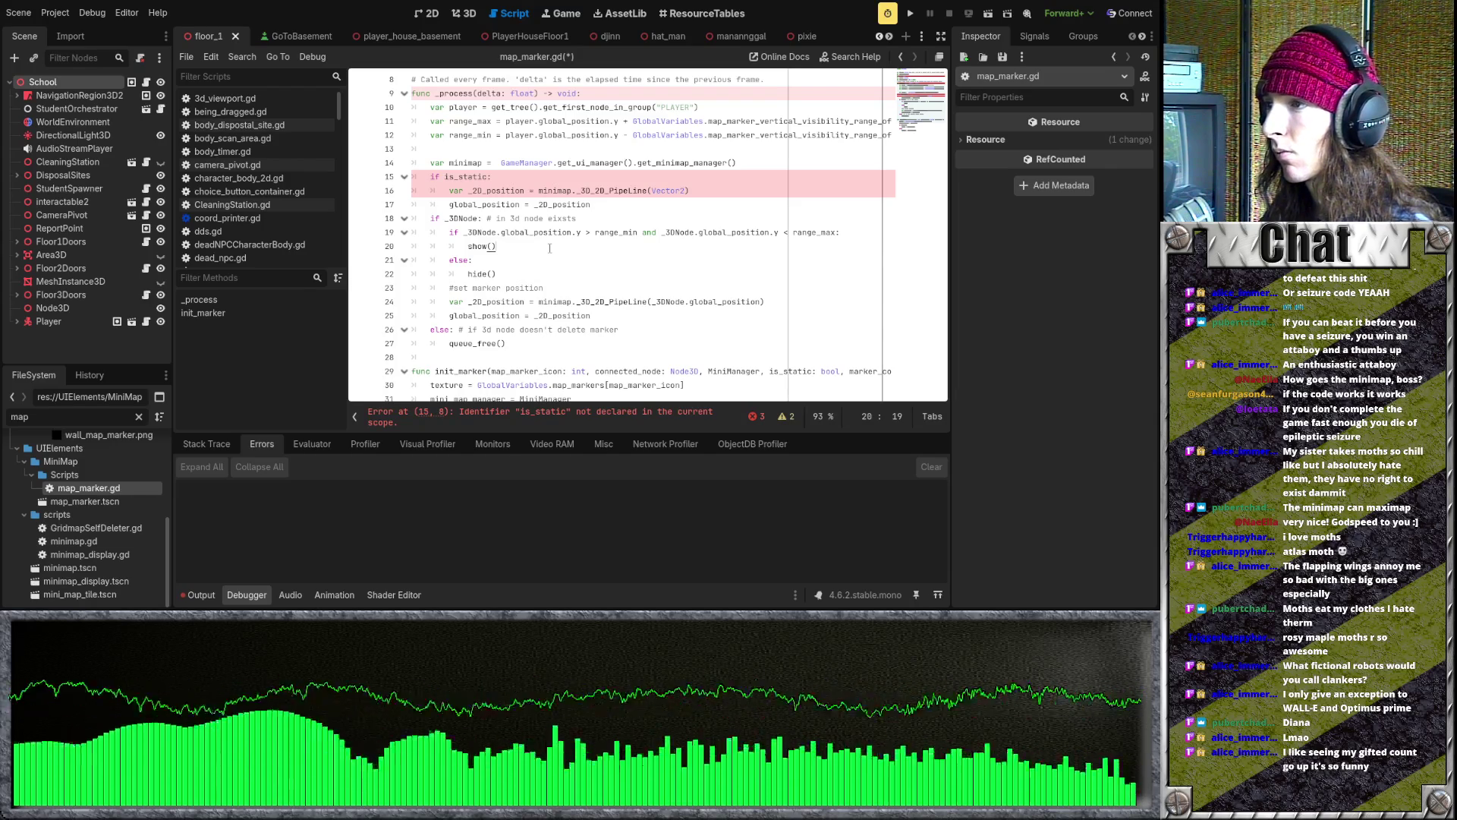
{"action": "left_click_drag", "start_coordinate": [449, 233], "coordinate": [548, 250]}
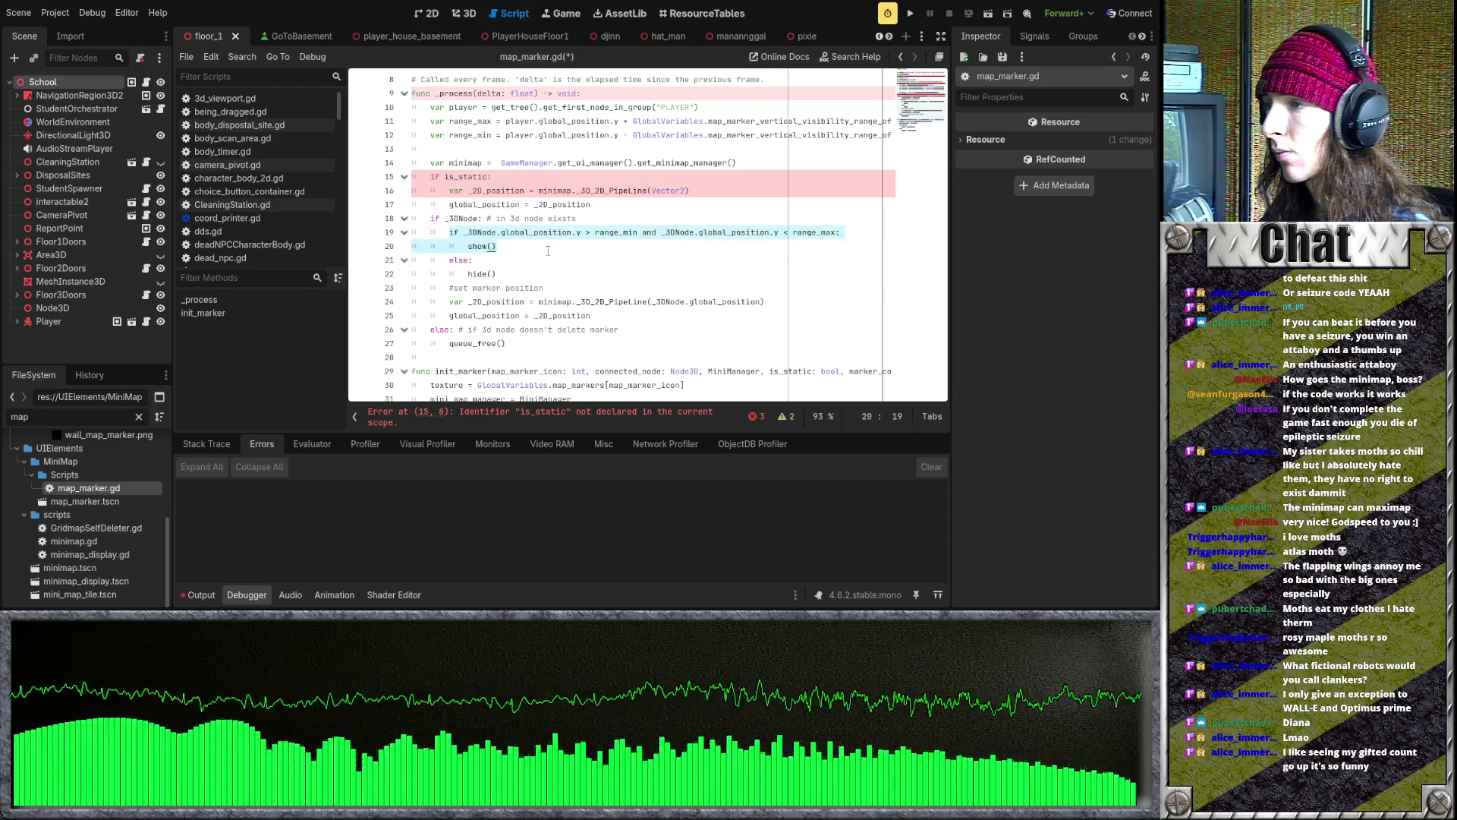
{"action": "scroll", "coordinate": [584, 263], "scroll_direction": "down", "scroll_amount": 2}
{"action": "left_click", "coordinate": [620, 277]}
{"action": "key", "text": "Return"}
{"action": "key", "text": "Return"}
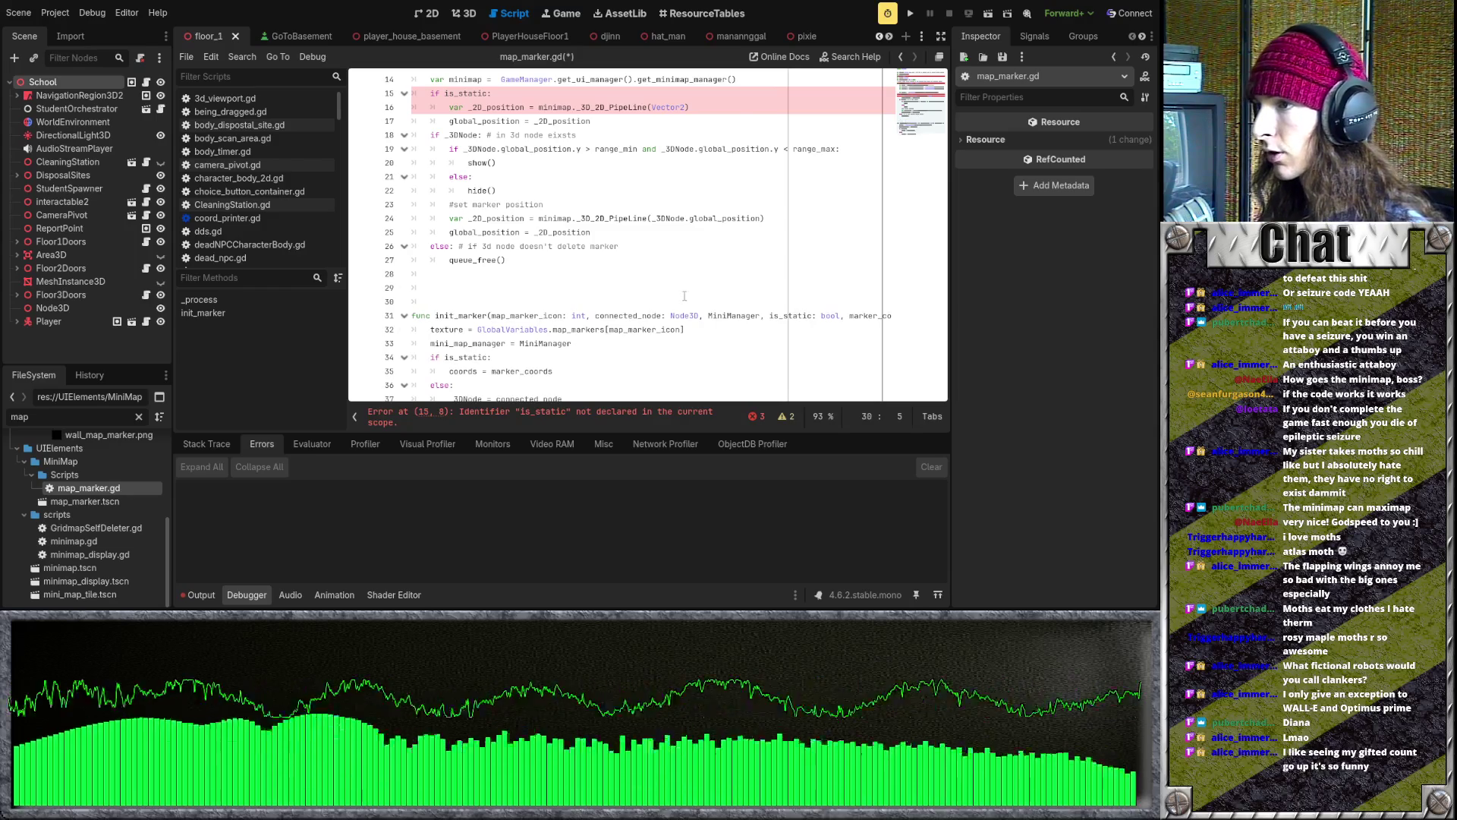
- Declare a new function hide_marker_y_range with a Vector3 coords parameter
{"action": "scroll", "coordinate": [688, 294], "scroll_direction": "up", "scroll_amount": 1}
{"action": "type", "text": "func hide_marker_y_range"}
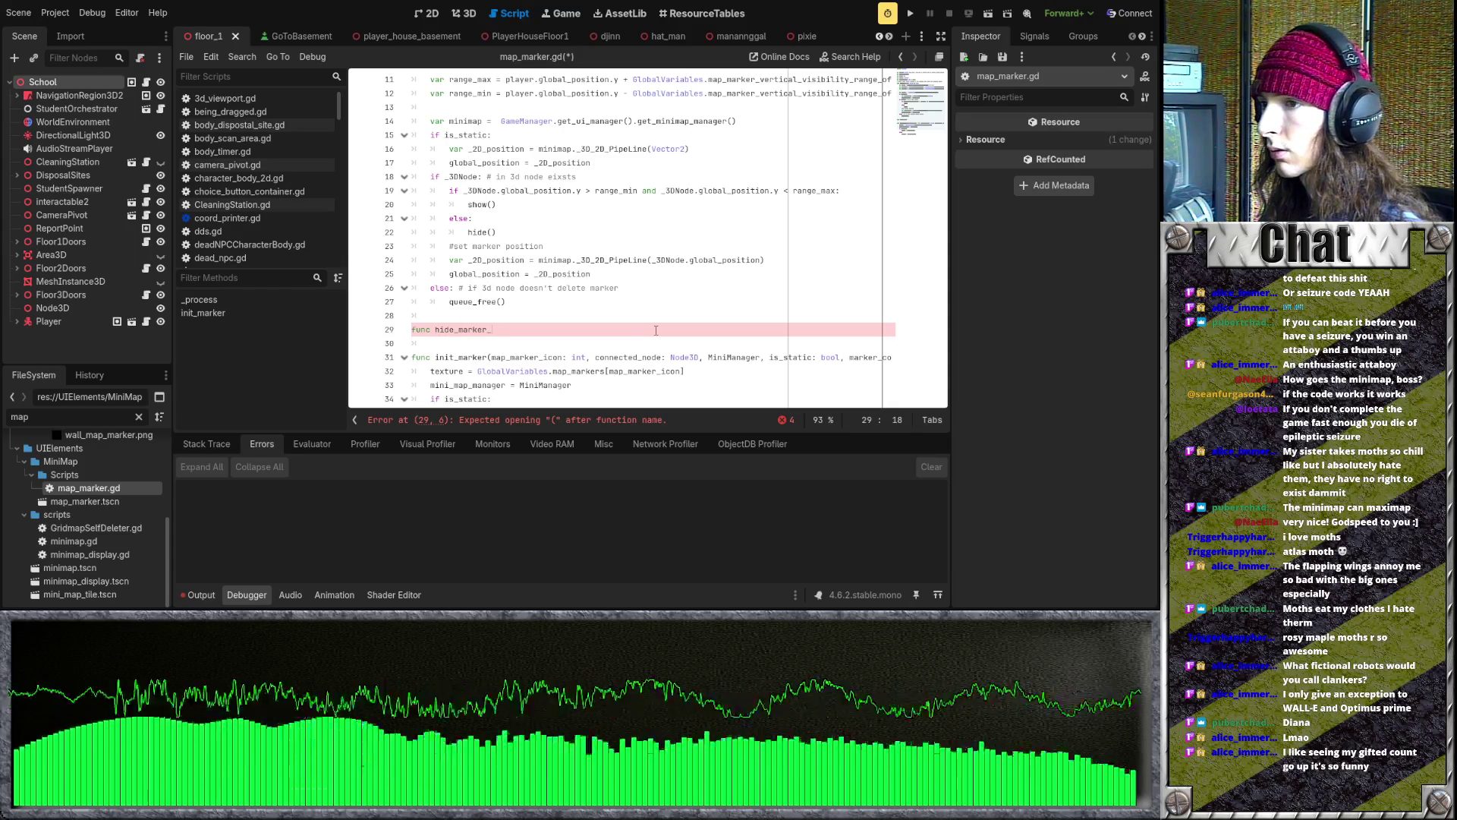
{"action": "type", "text": "():"}
{"action": "key", "text": "Return"}
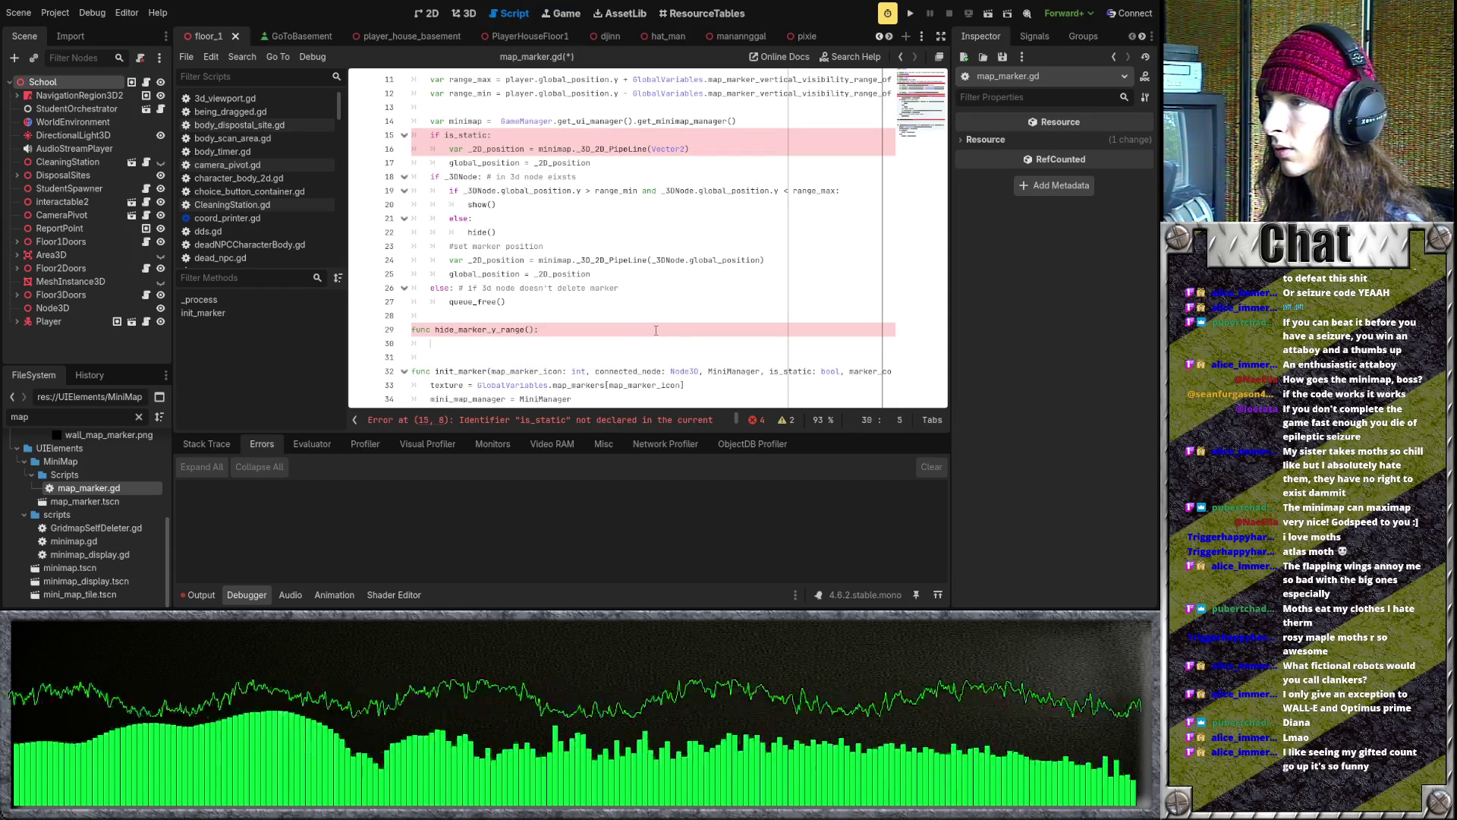
{"action": "left_click", "coordinate": [539, 330]}
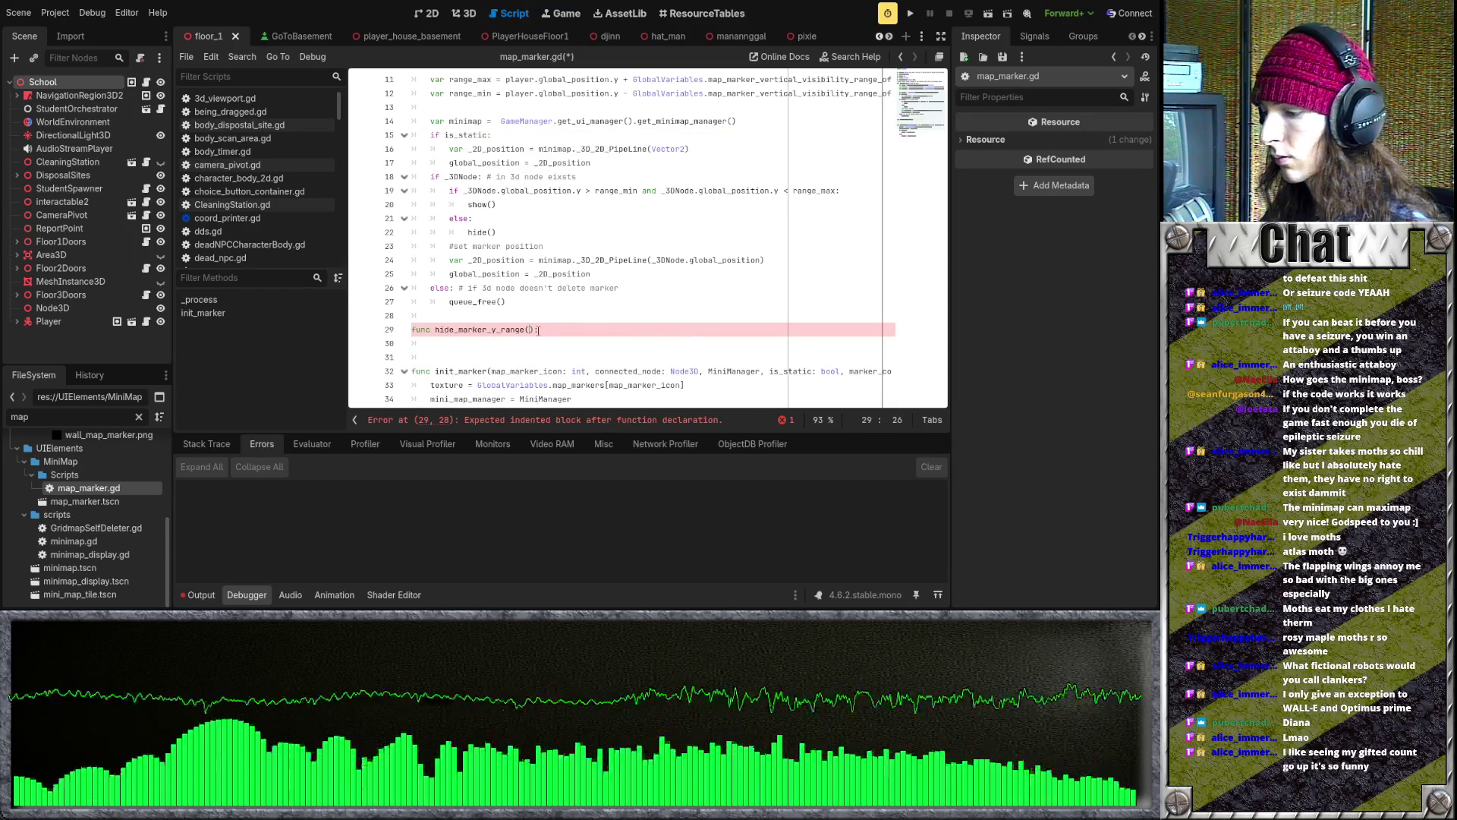
{"action": "type", "text": "Vector"}
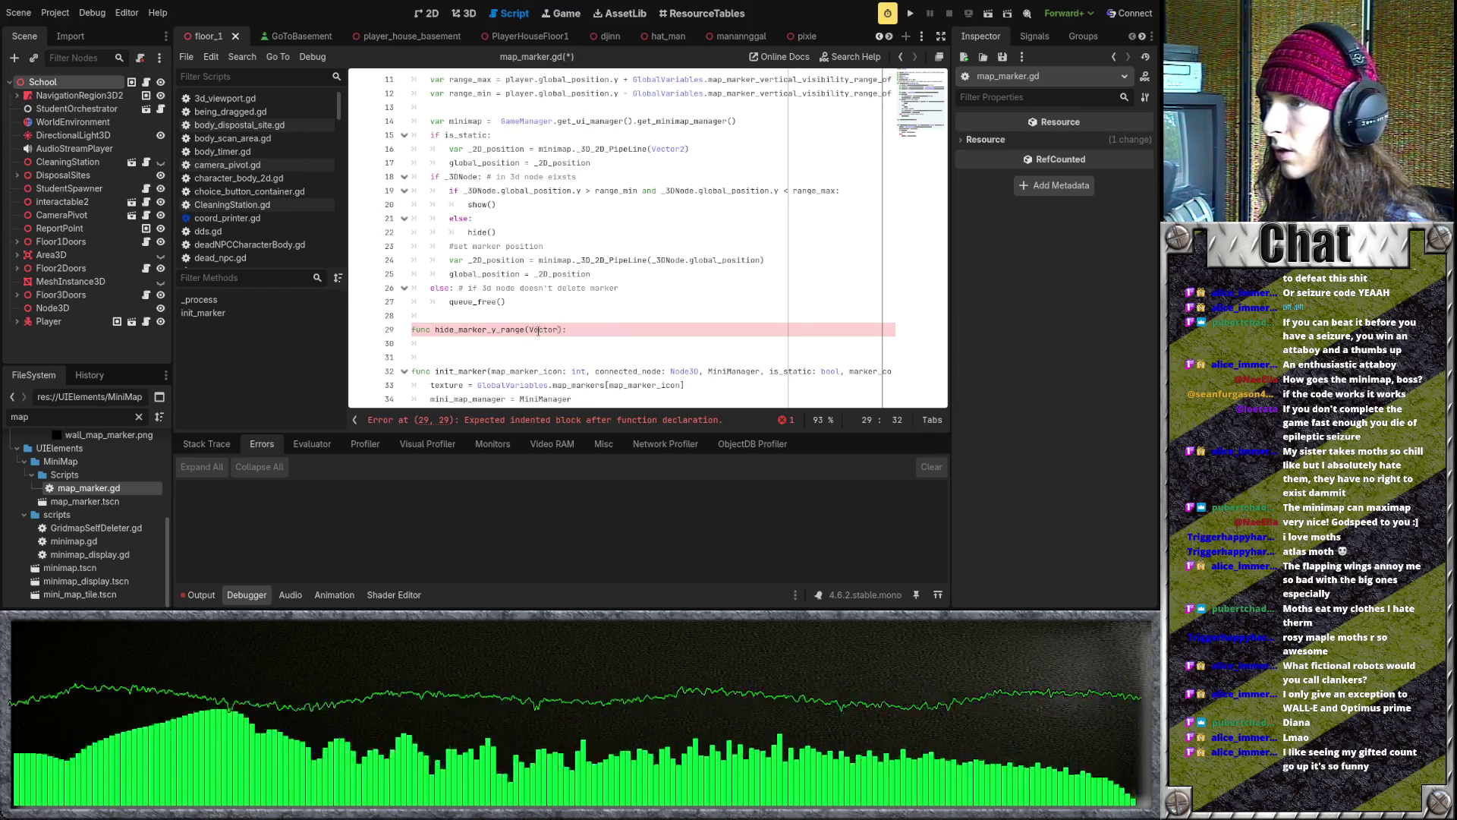
{"action": "type", "text": "3"}
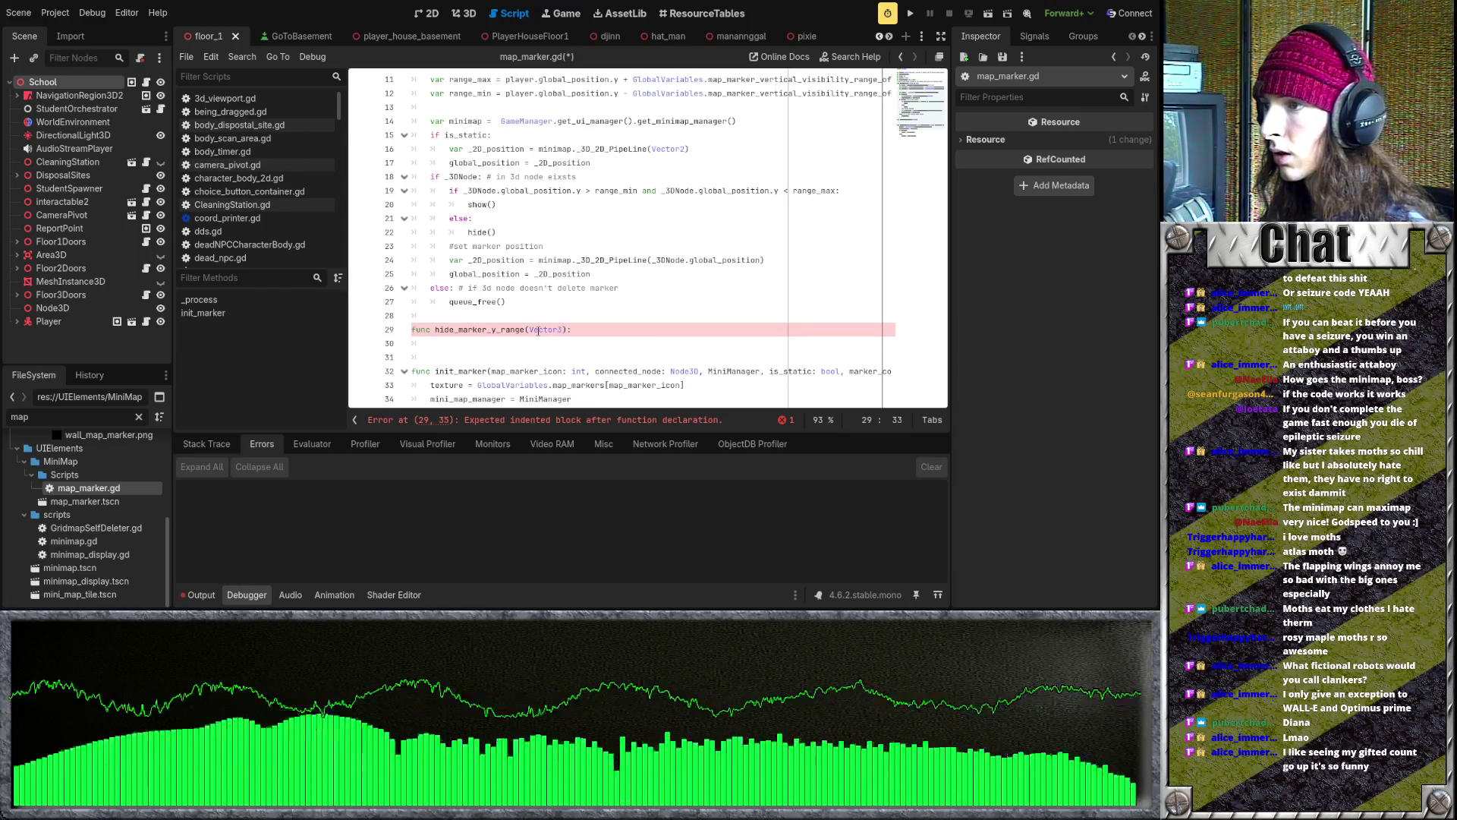
{"action": "type", "text": "coords:"}
- Copy the if/show/else/hide visibility block into hide_marker_y_range and fix its indentation
{"action": "left_click", "coordinate": [649, 342]}
{"action": "left_click_drag", "start_coordinate": [449, 190], "coordinate": [541, 229]}
{"action": "key", "text": "ctrl+c"}
{"action": "left_click", "coordinate": [532, 343]}
{"action": "key", "text": "ctrl+v"}
{"action": "scroll", "coordinate": [464, 301], "scroll_direction": "down", "scroll_amount": 2}
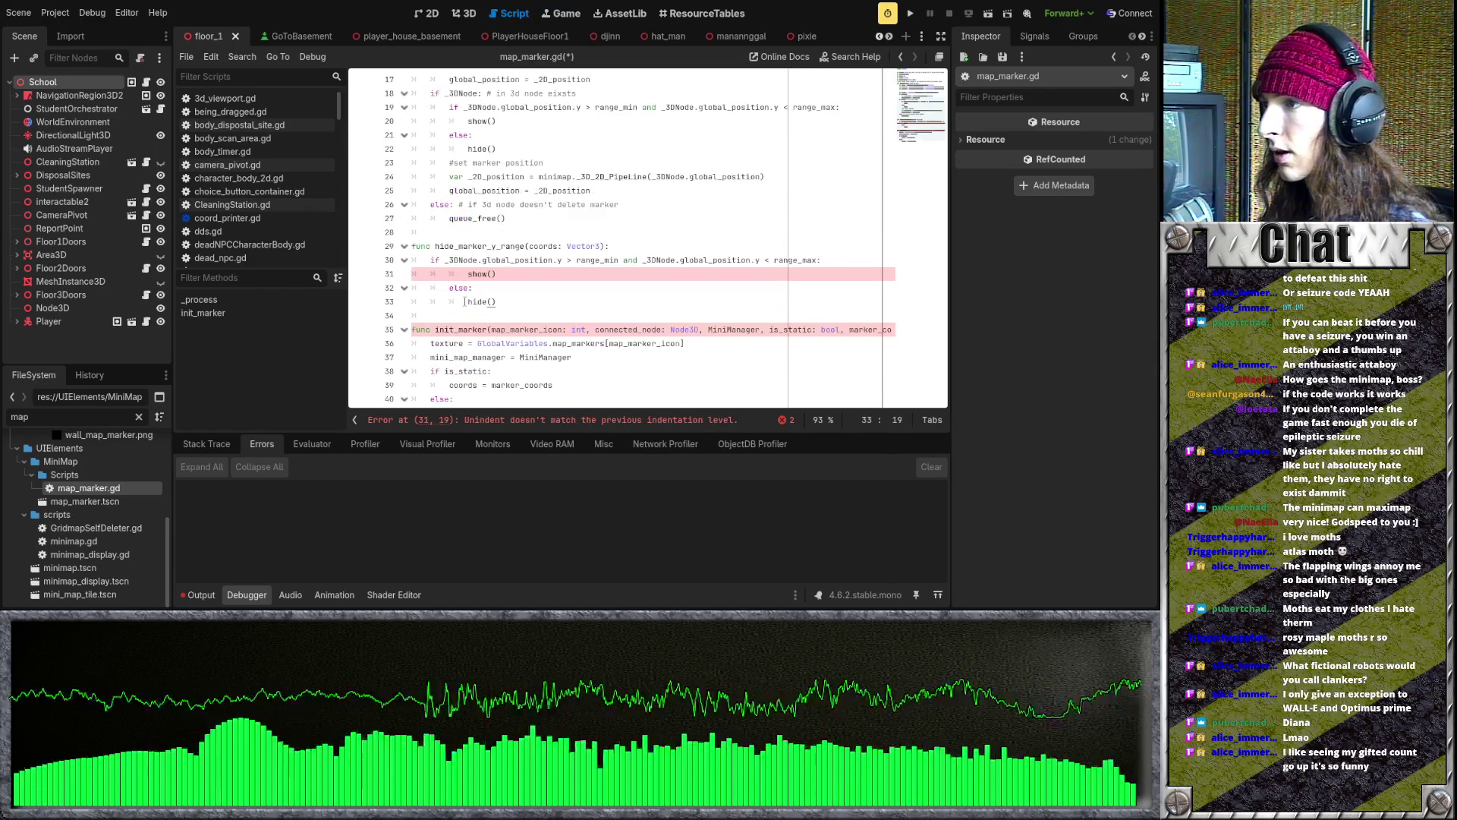
{"action": "key", "text": "BackSpace"}
{"action": "key", "text": "Down"}
{"action": "key", "text": "BackSpace"}
{"action": "left_click", "coordinate": [468, 274]}
{"action": "key", "text": "BackSpace"}
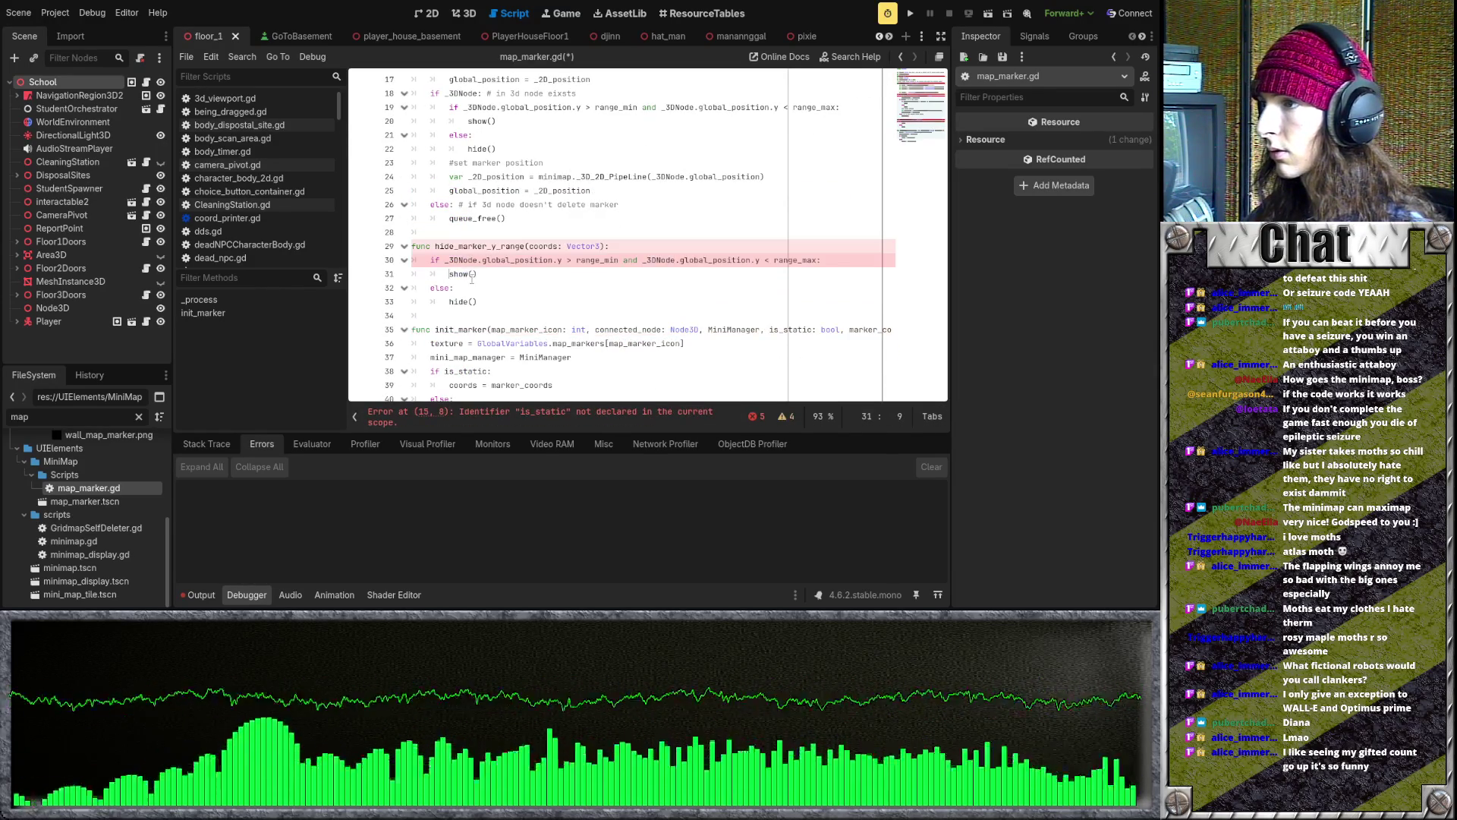
- Change the parameter to 'height: float' and replace both _3DNode.global_position.y comparisons with height
{"action": "left_click", "coordinate": [564, 262]}
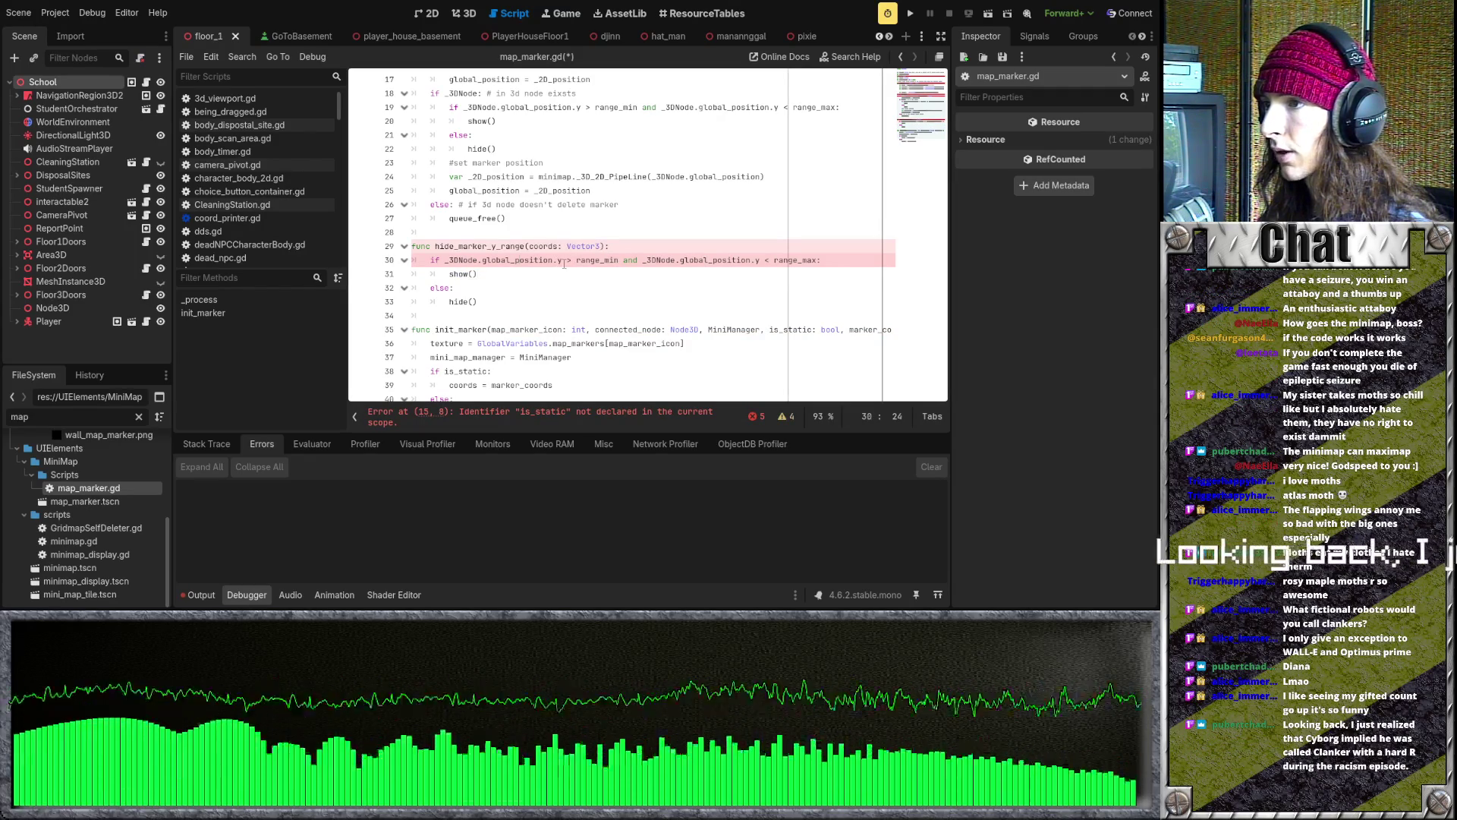
{"action": "scroll", "coordinate": [569, 263], "scroll_direction": "up", "scroll_amount": 1}
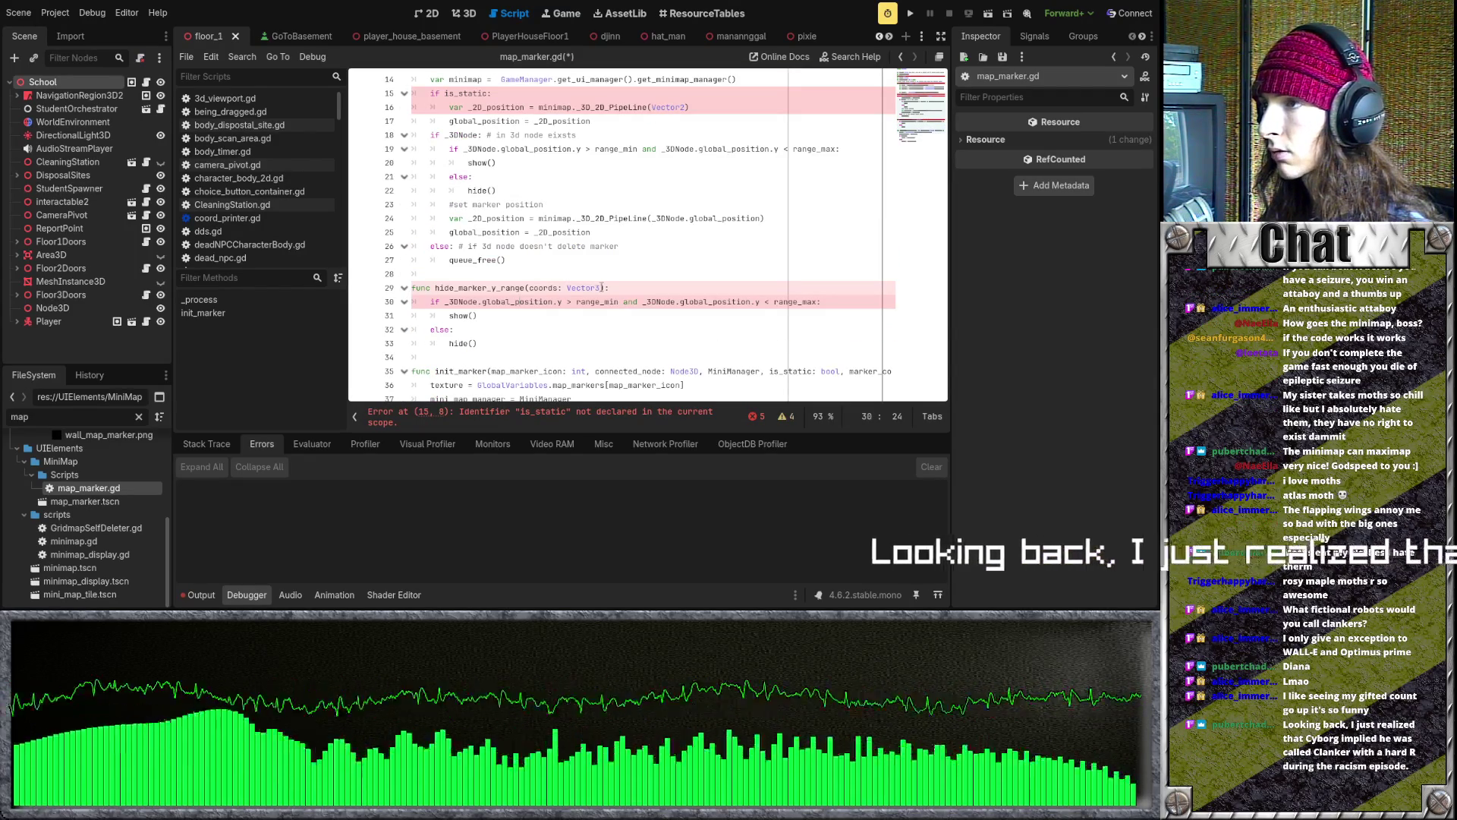
{"action": "left_click_drag", "start_coordinate": [601, 288], "coordinate": [531, 286]}
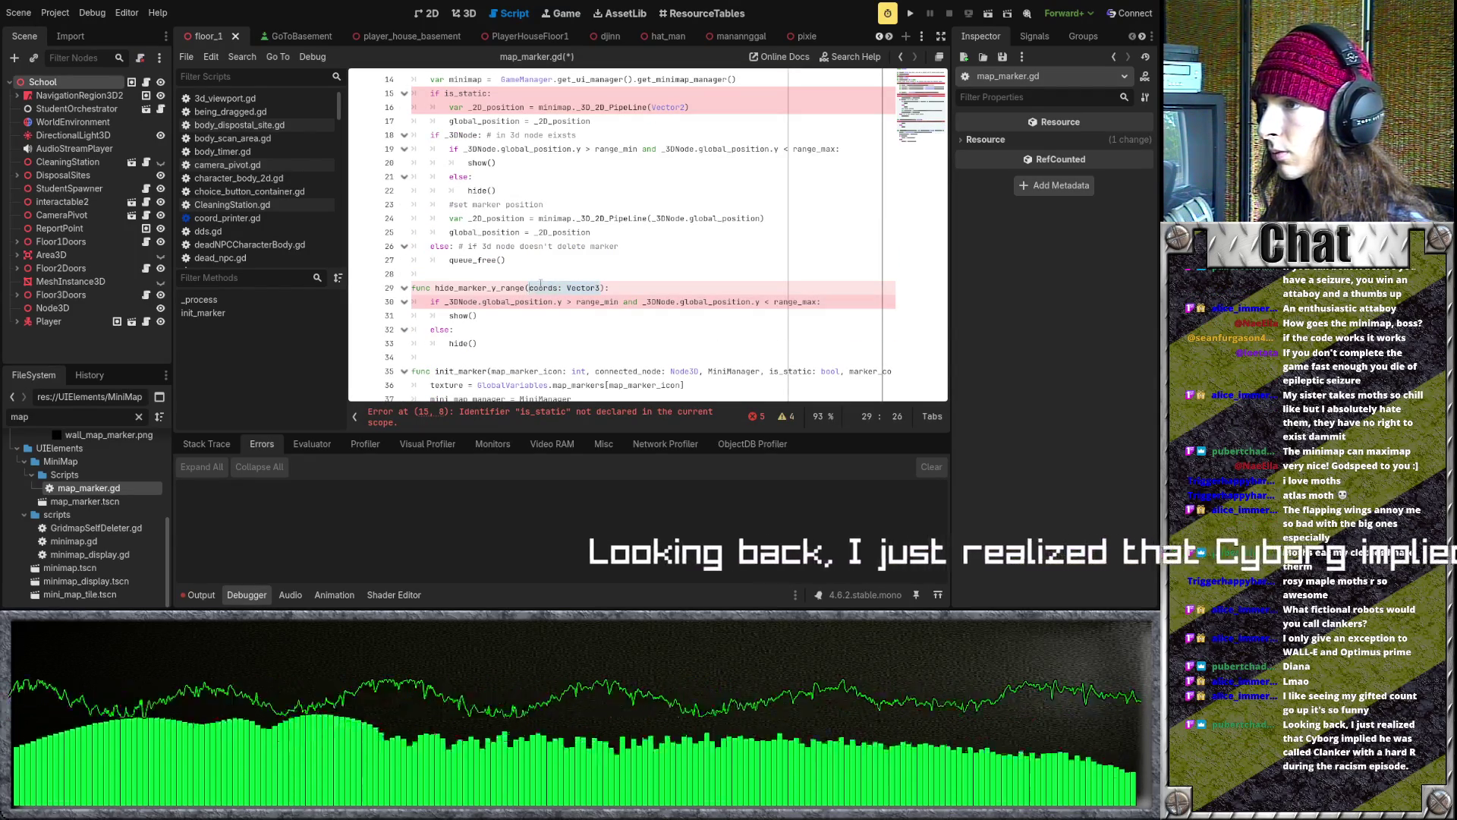
{"action": "type", "text": "height: float"}
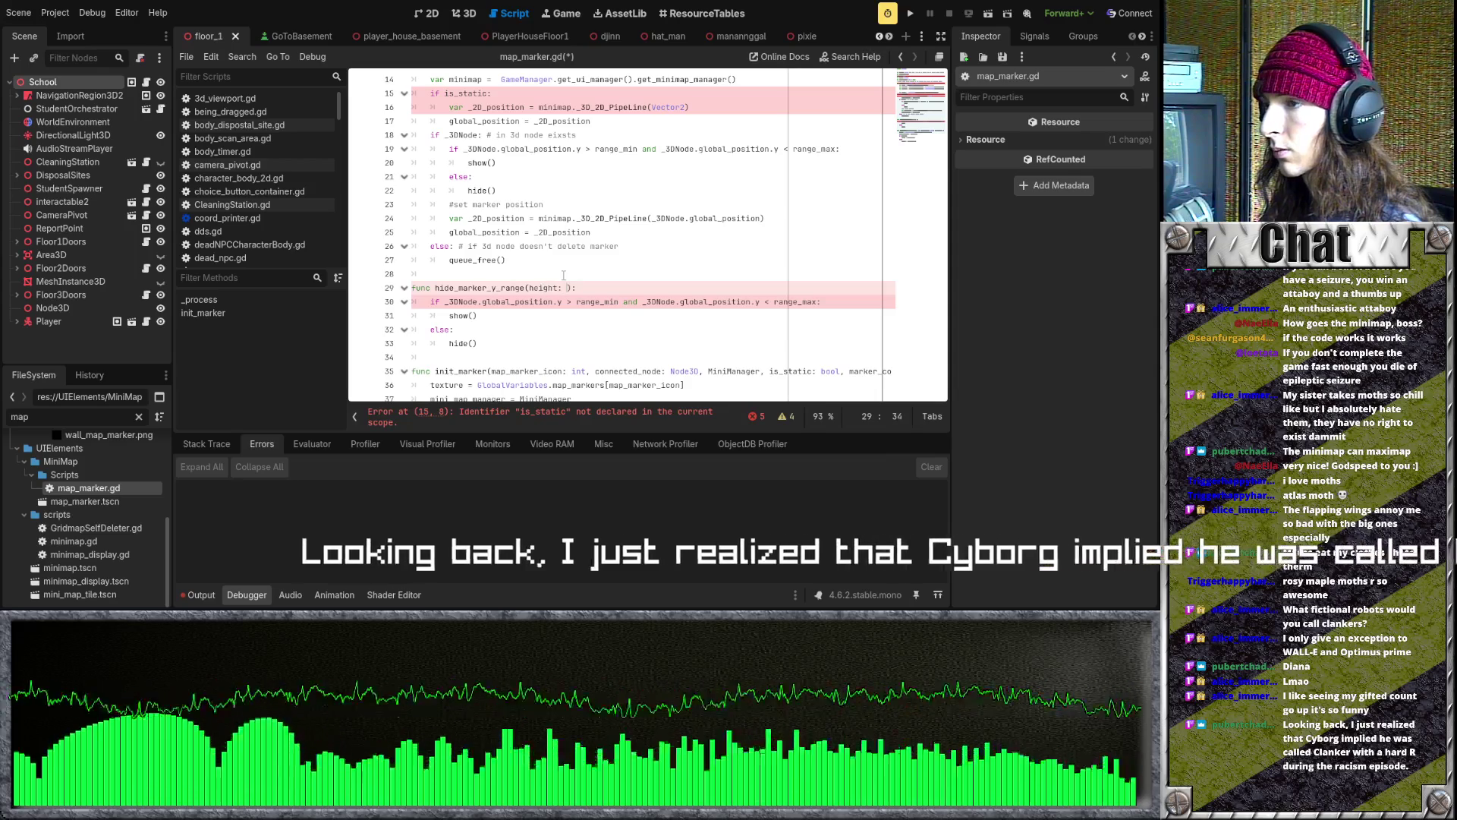
{"action": "left_click", "coordinate": [504, 314]}
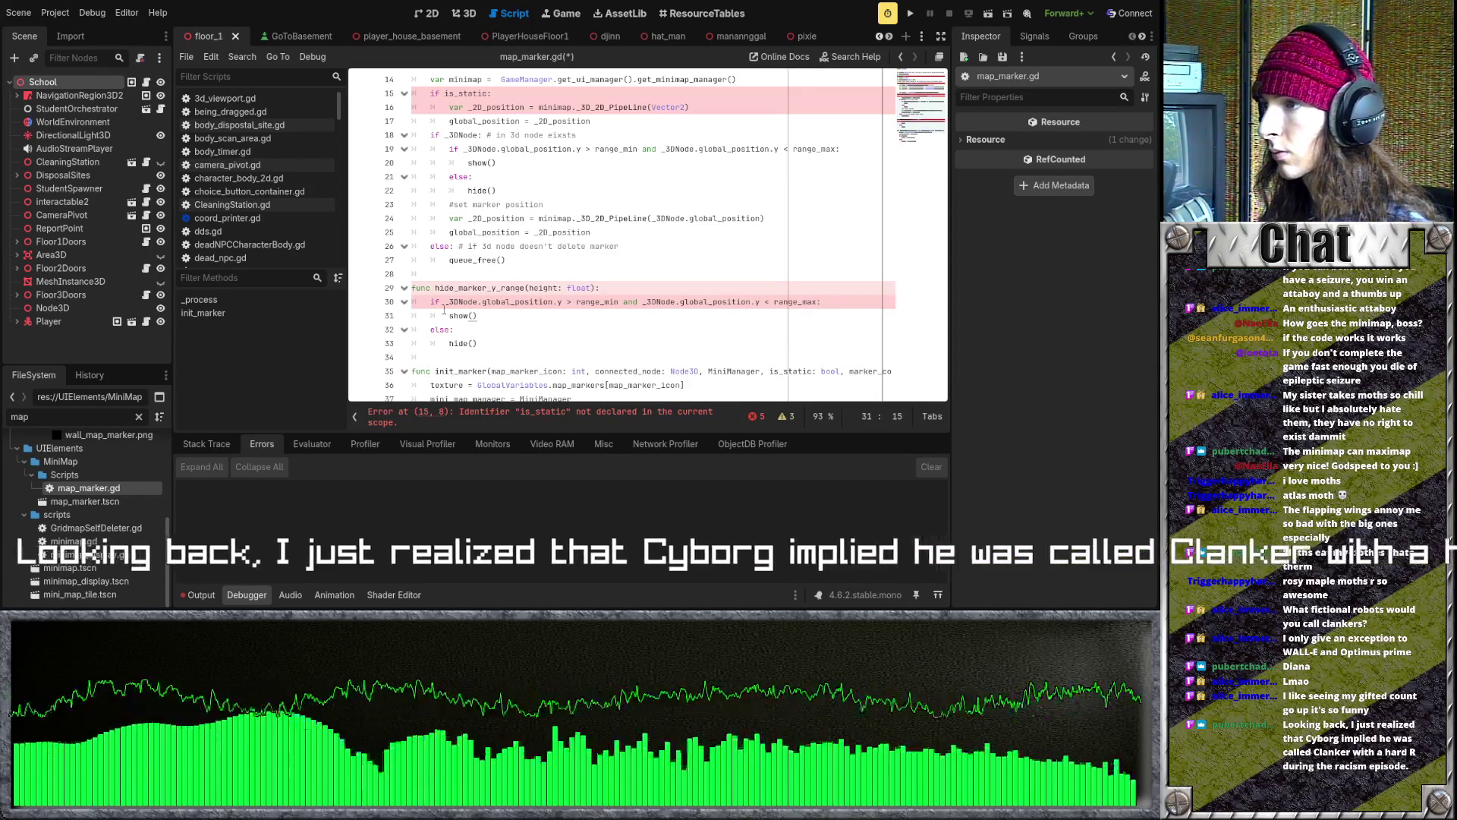
{"action": "key", "text": "Down"}
{"action": "key", "text": "Down"}
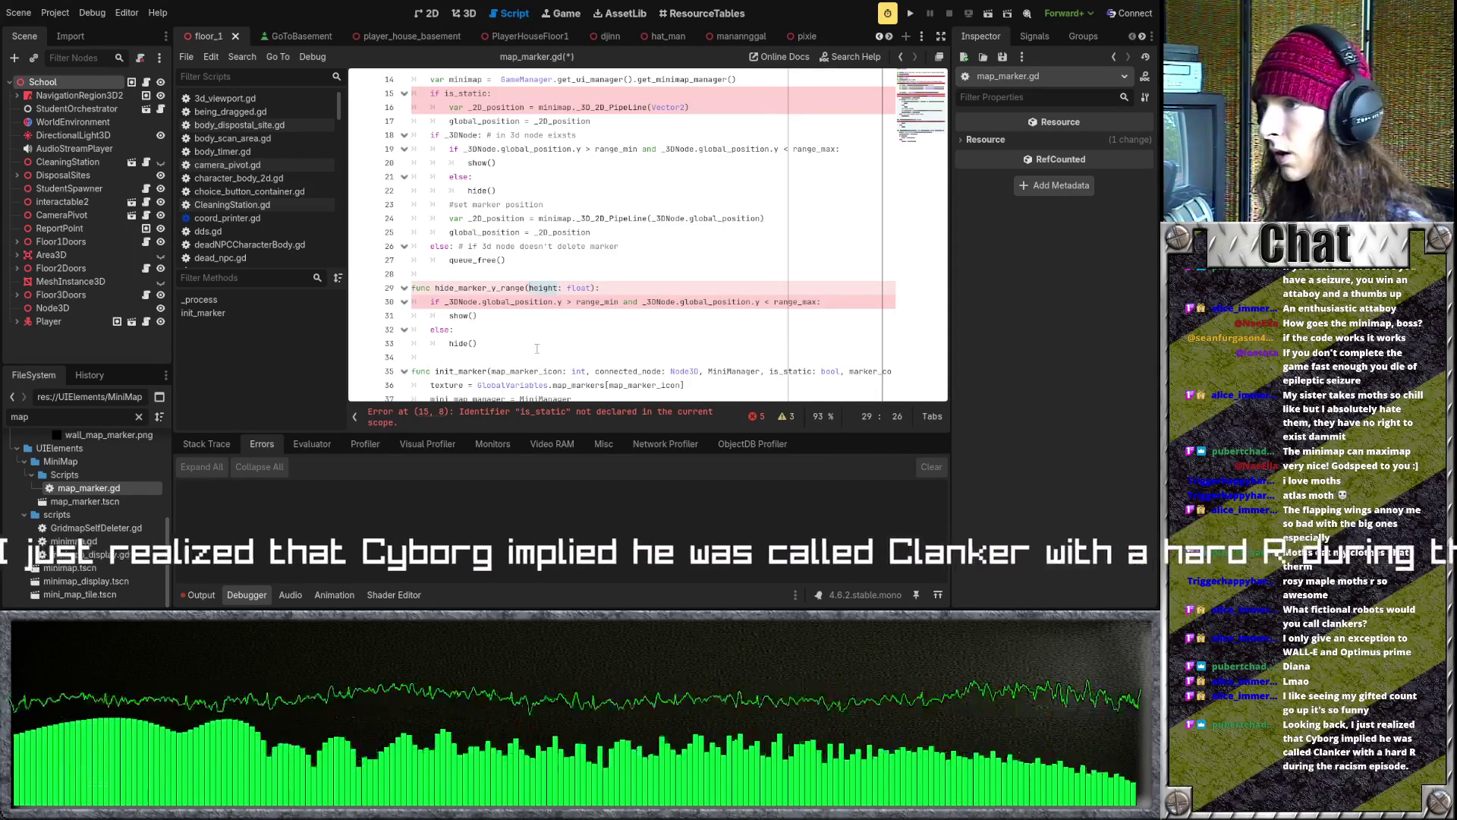
{"action": "left_click_drag", "start_coordinate": [562, 301], "coordinate": [449, 302]}
{"action": "type", "text": "height"}
{"action": "left_click_drag", "start_coordinate": [672, 301], "coordinate": [553, 301]}
{"action": "type", "text": "height"}
{"action": "left_click", "coordinate": [571, 316]}
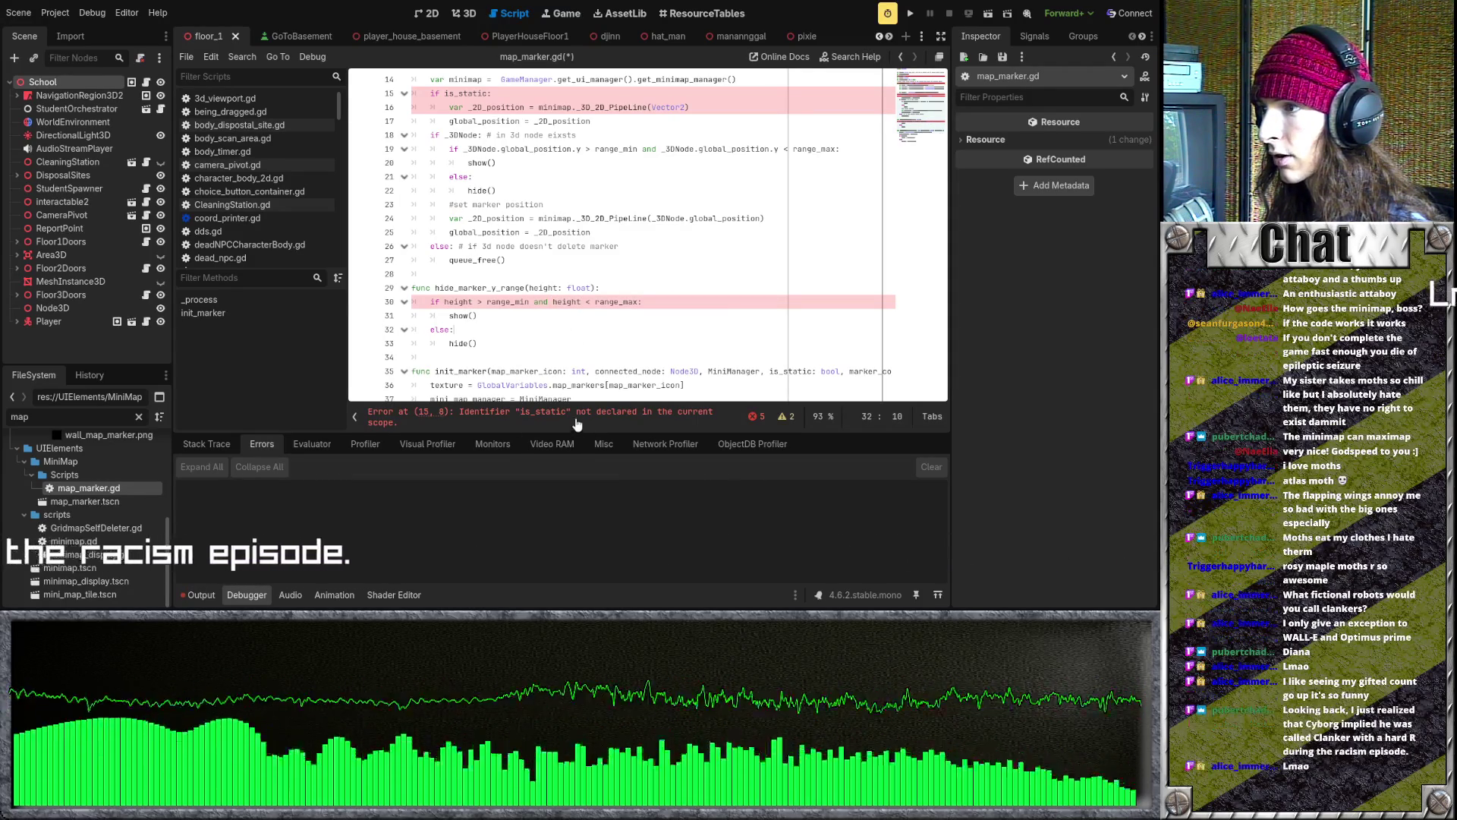
- Replace is_static on line 15 with the static_marker variable name from line 7
{"action": "left_click", "coordinate": [489, 343]}
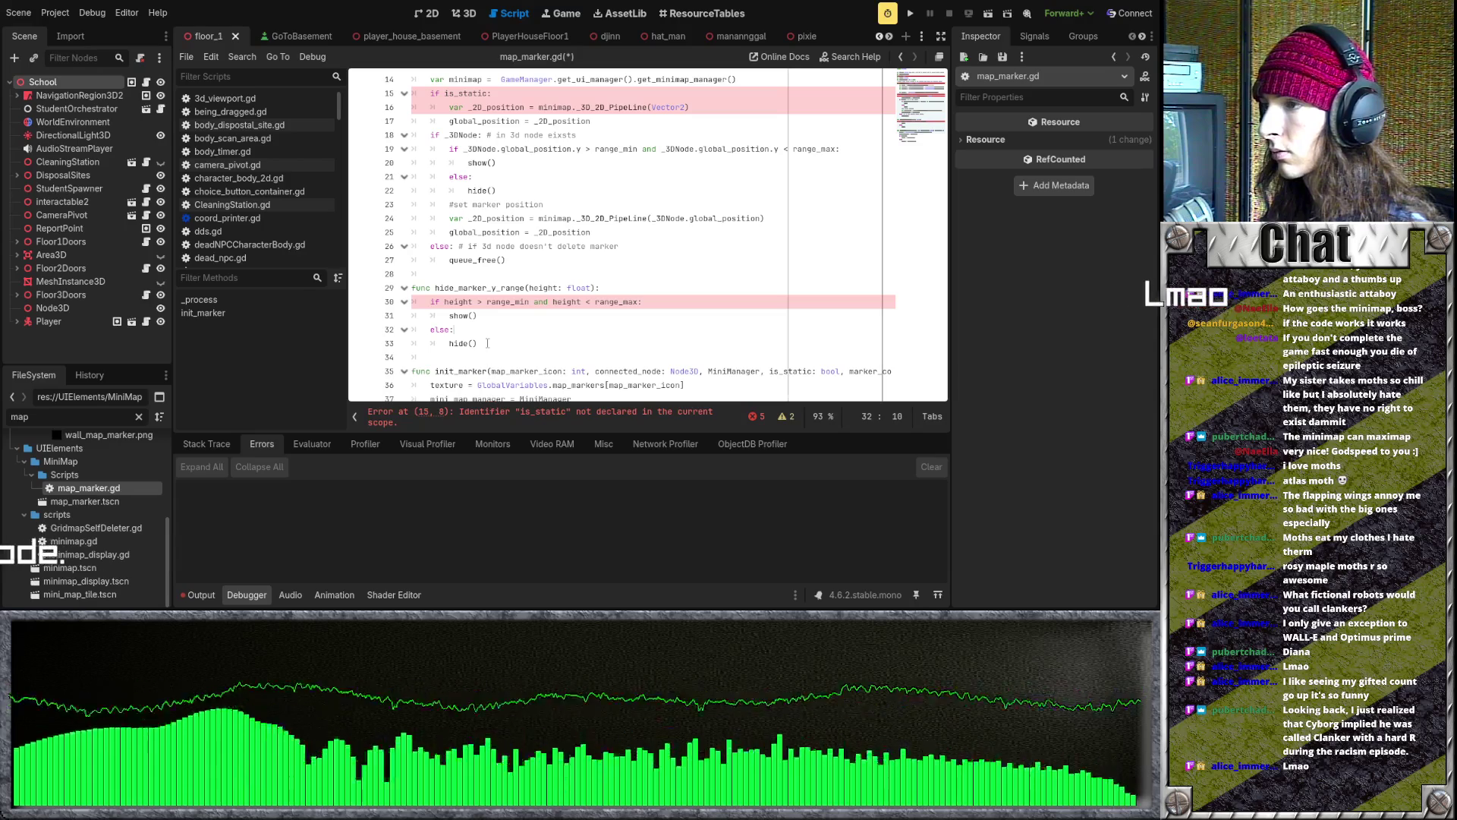
{"action": "scroll", "coordinate": [490, 303], "scroll_direction": "up", "scroll_amount": 5}
{"action": "left_click", "coordinate": [507, 288]}
{"action": "left_click_drag", "start_coordinate": [494, 163], "coordinate": [427, 165]}
{"action": "key", "text": "ctrl+c"}
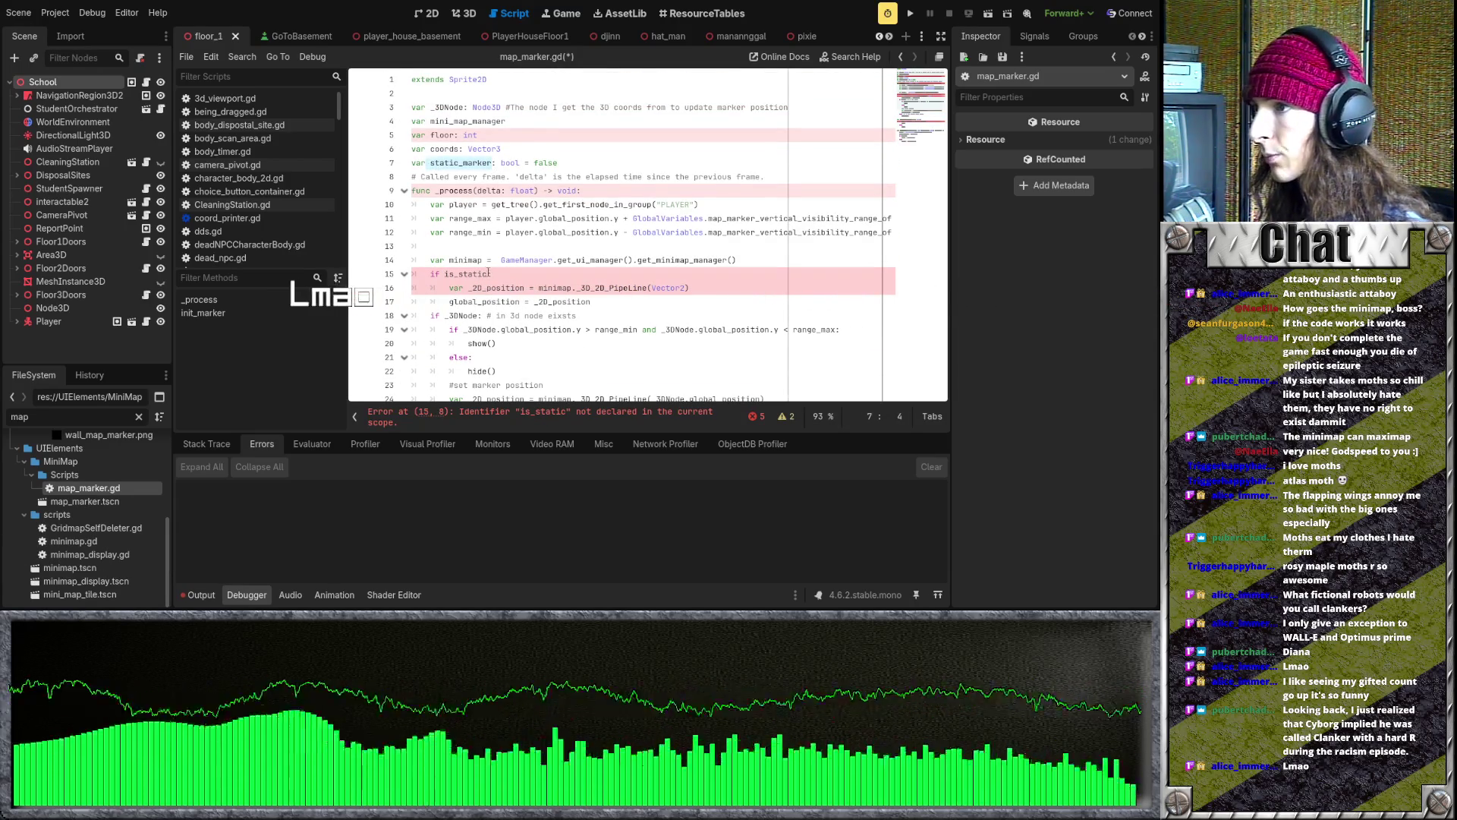
{"action": "left_click_drag", "start_coordinate": [488, 274], "coordinate": [450, 274]}
{"action": "key", "text": "ctrl+v"}
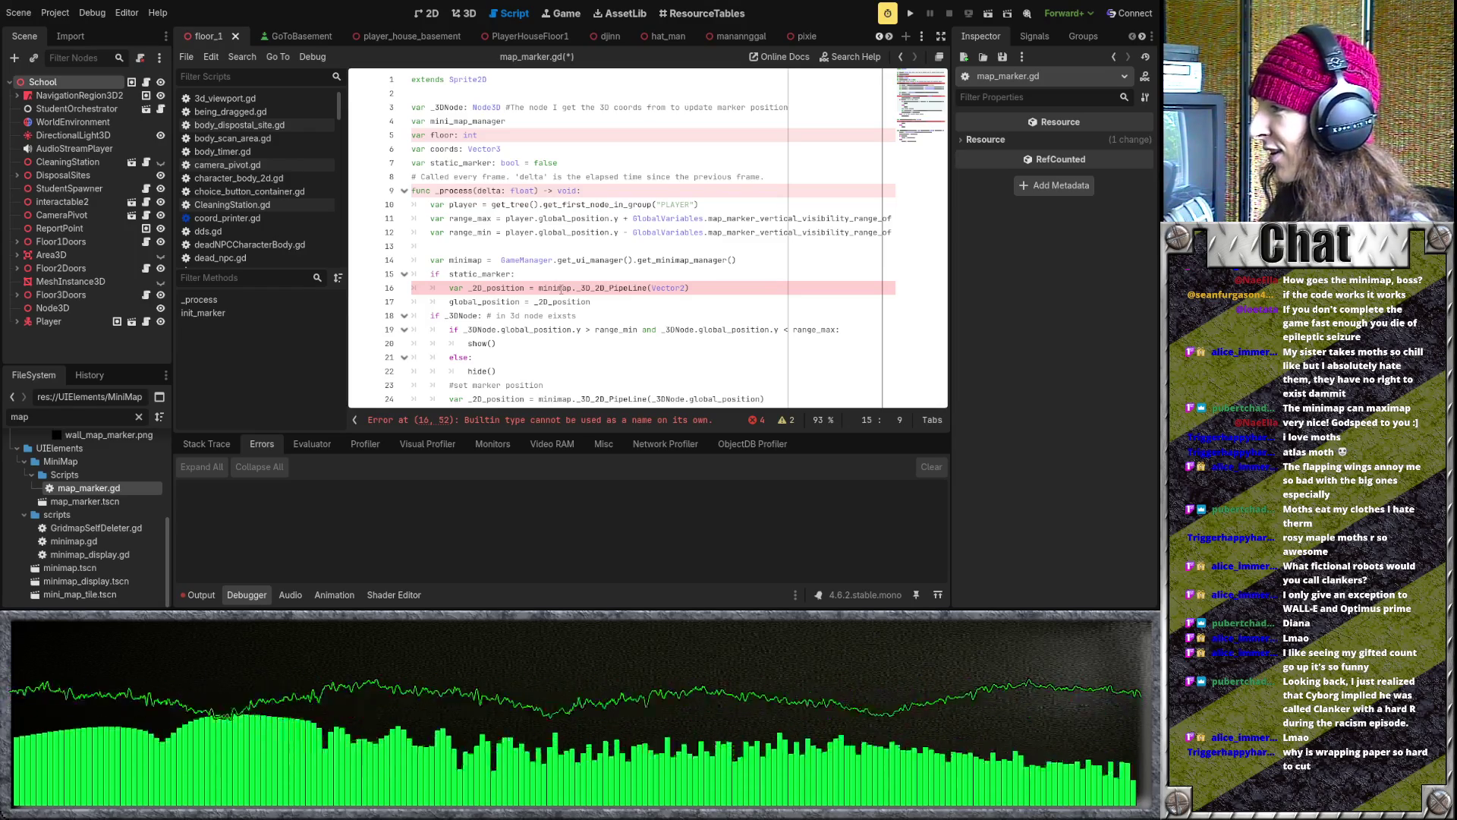
- Review the else and hide() lines in _process and select the hide_marker_y_range function name
{"action": "scroll", "coordinate": [562, 289], "scroll_direction": "down", "scroll_amount": 3}
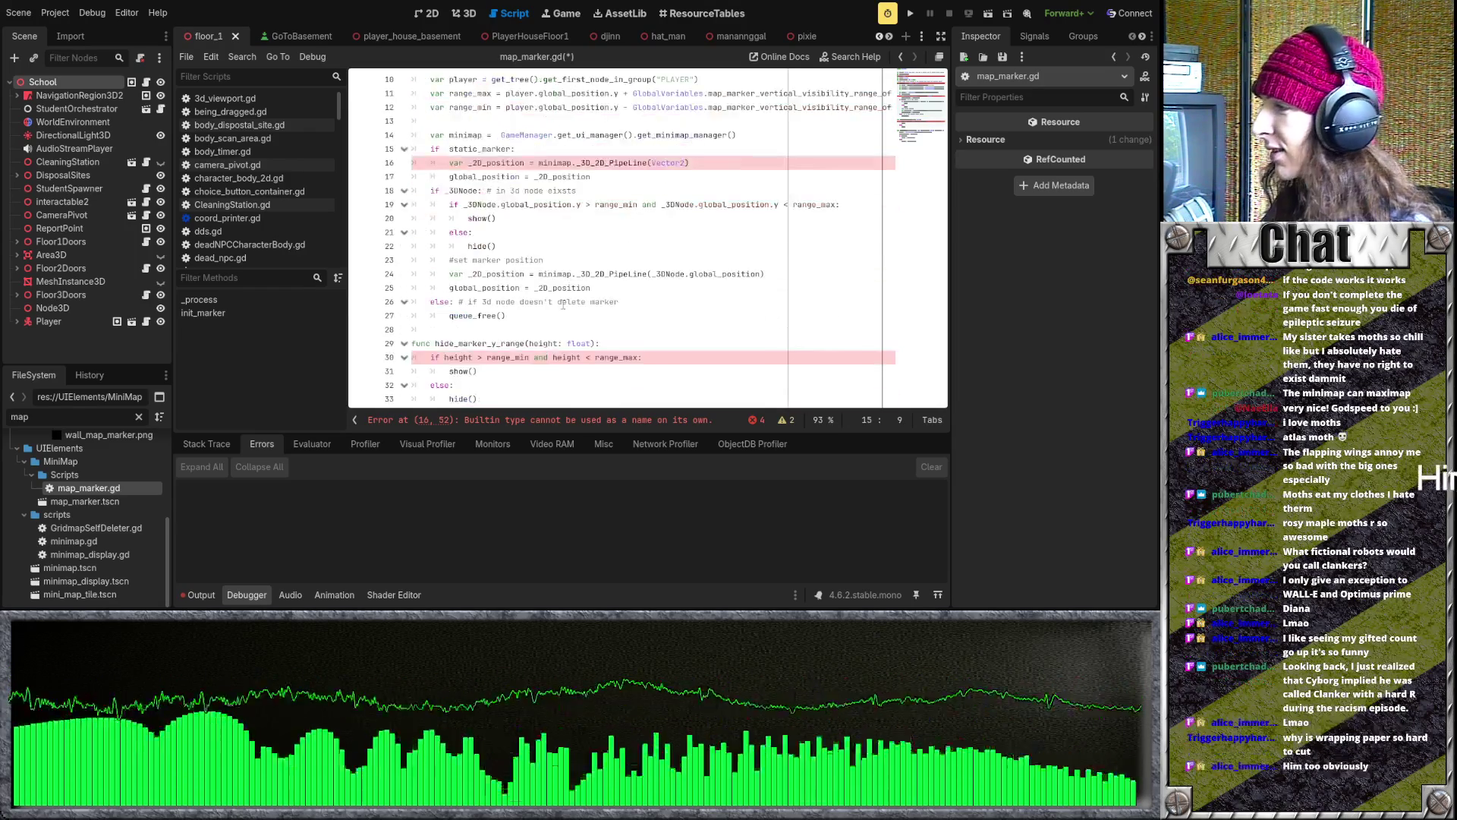
{"action": "scroll", "coordinate": [562, 304], "scroll_direction": "down", "scroll_amount": 1}
{"action": "scroll", "coordinate": [562, 304], "scroll_direction": "up", "scroll_amount": 1}
{"action": "left_click", "coordinate": [528, 279]}
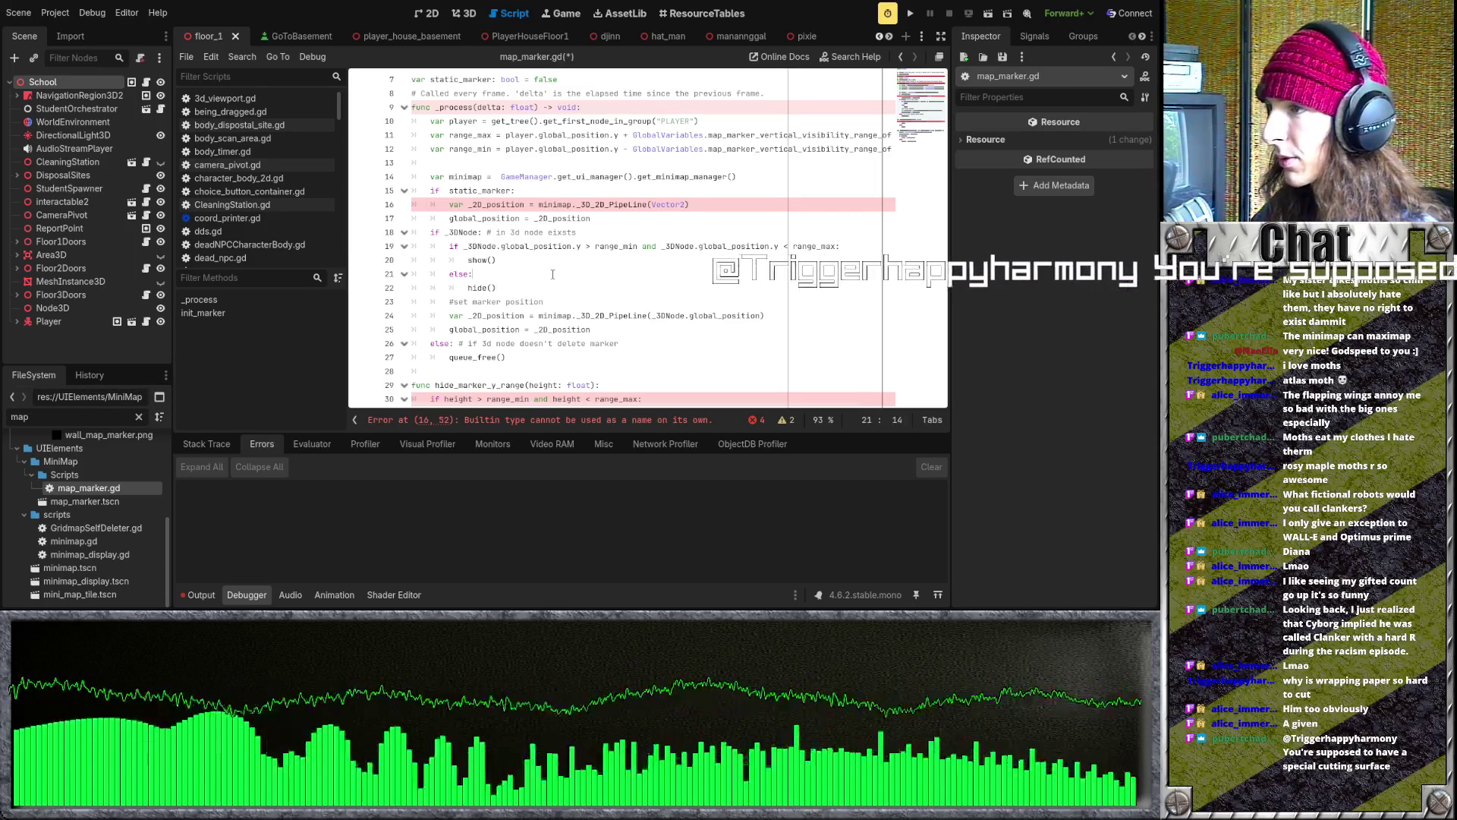
{"action": "left_click", "coordinate": [586, 285]}
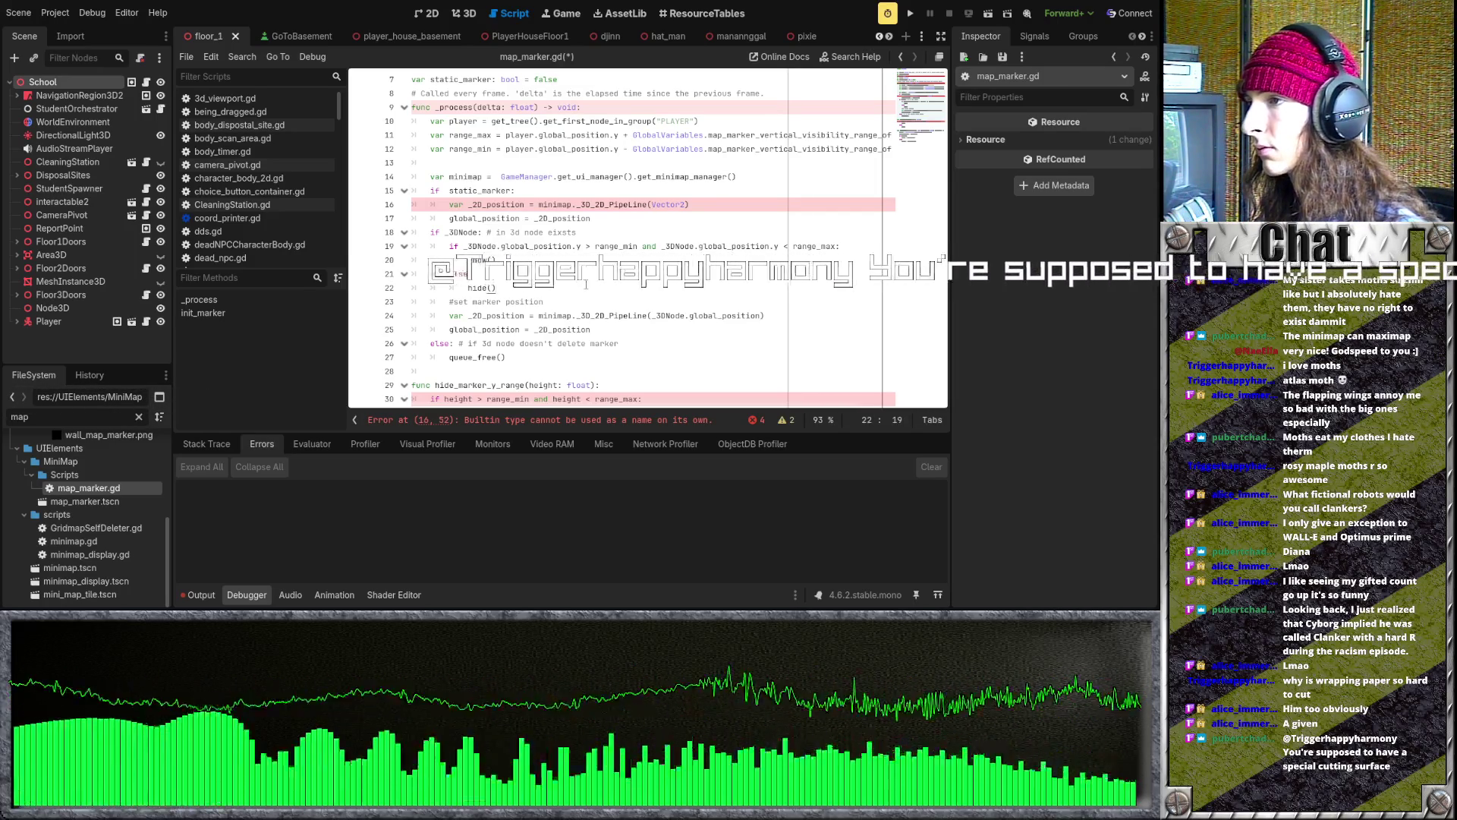
{"action": "scroll", "coordinate": [599, 289], "scroll_direction": "down", "scroll_amount": 1}
{"action": "left_click", "coordinate": [616, 293]}
{"action": "scroll", "coordinate": [616, 293], "scroll_direction": "up", "scroll_amount": 1}
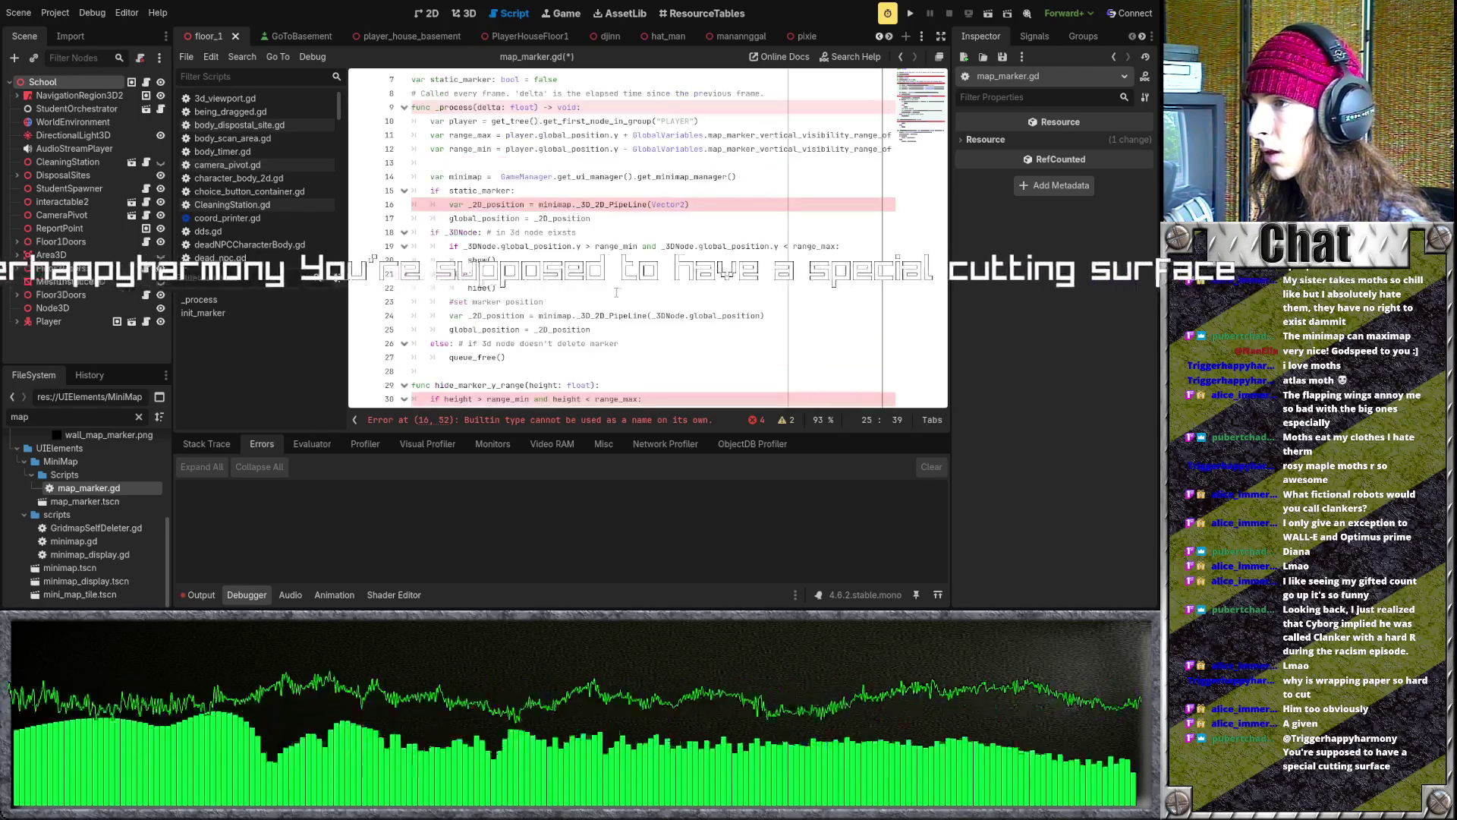
{"action": "left_click", "coordinate": [544, 301]}
{"action": "scroll", "coordinate": [545, 322], "scroll_direction": "down", "scroll_amount": 2}
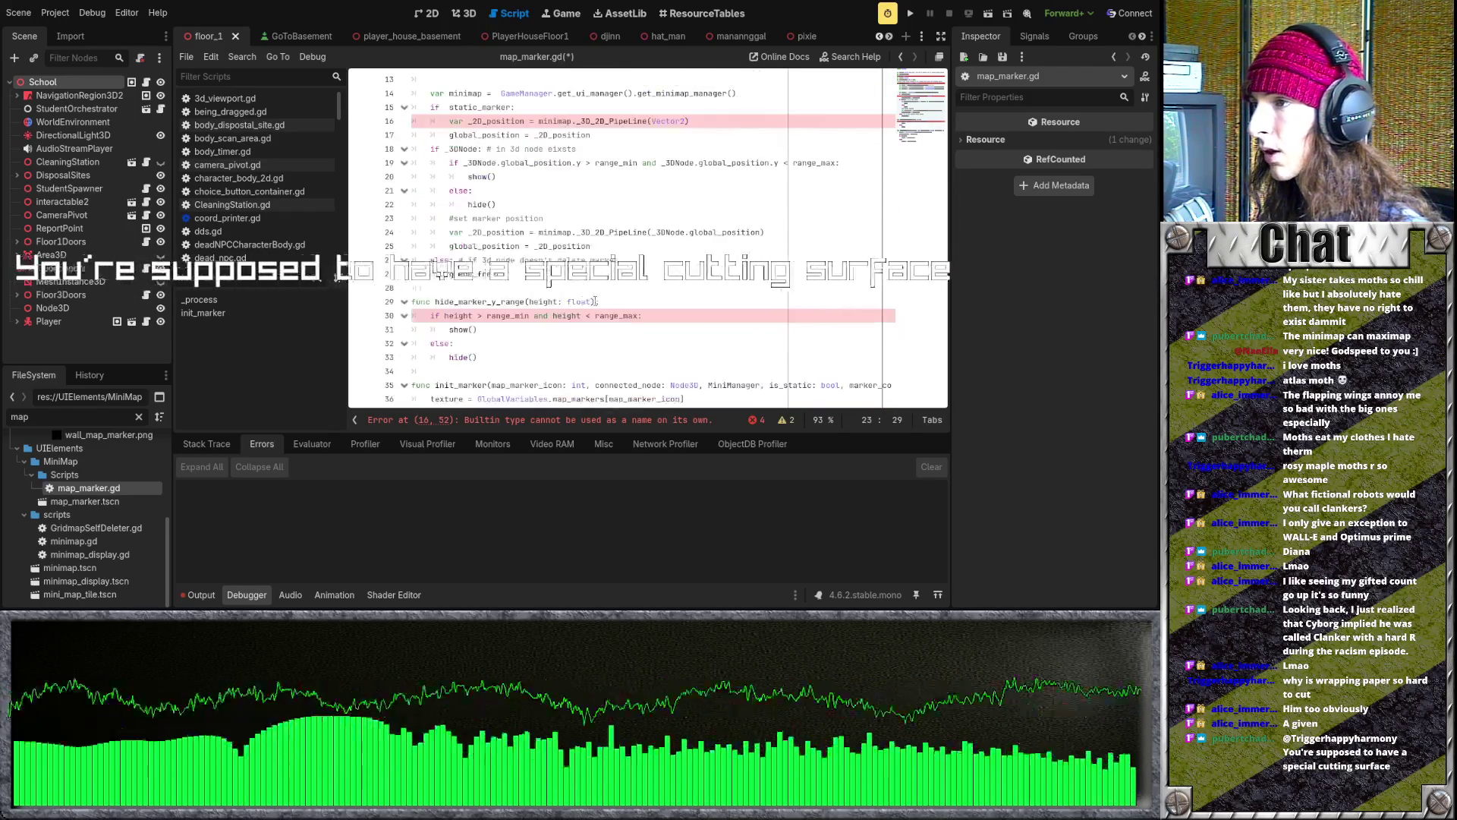
{"action": "left_click", "coordinate": [435, 301]}
{"action": "left_click_drag", "start_coordinate": [451, 299], "coordinate": [561, 301]}
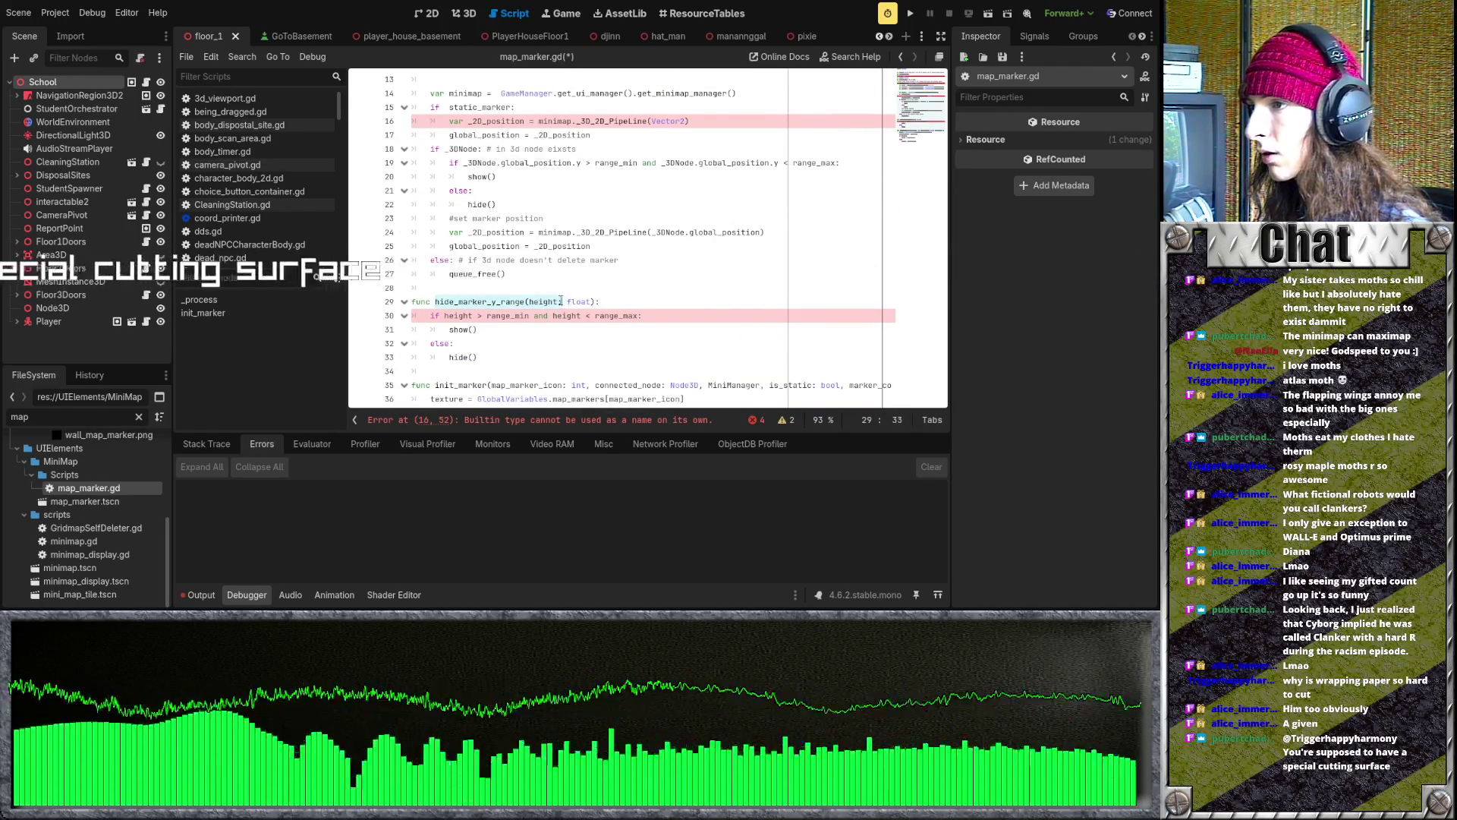
{"action": "scroll", "coordinate": [580, 303], "scroll_direction": "up", "scroll_amount": 3}
{"action": "left_click", "coordinate": [548, 260]}
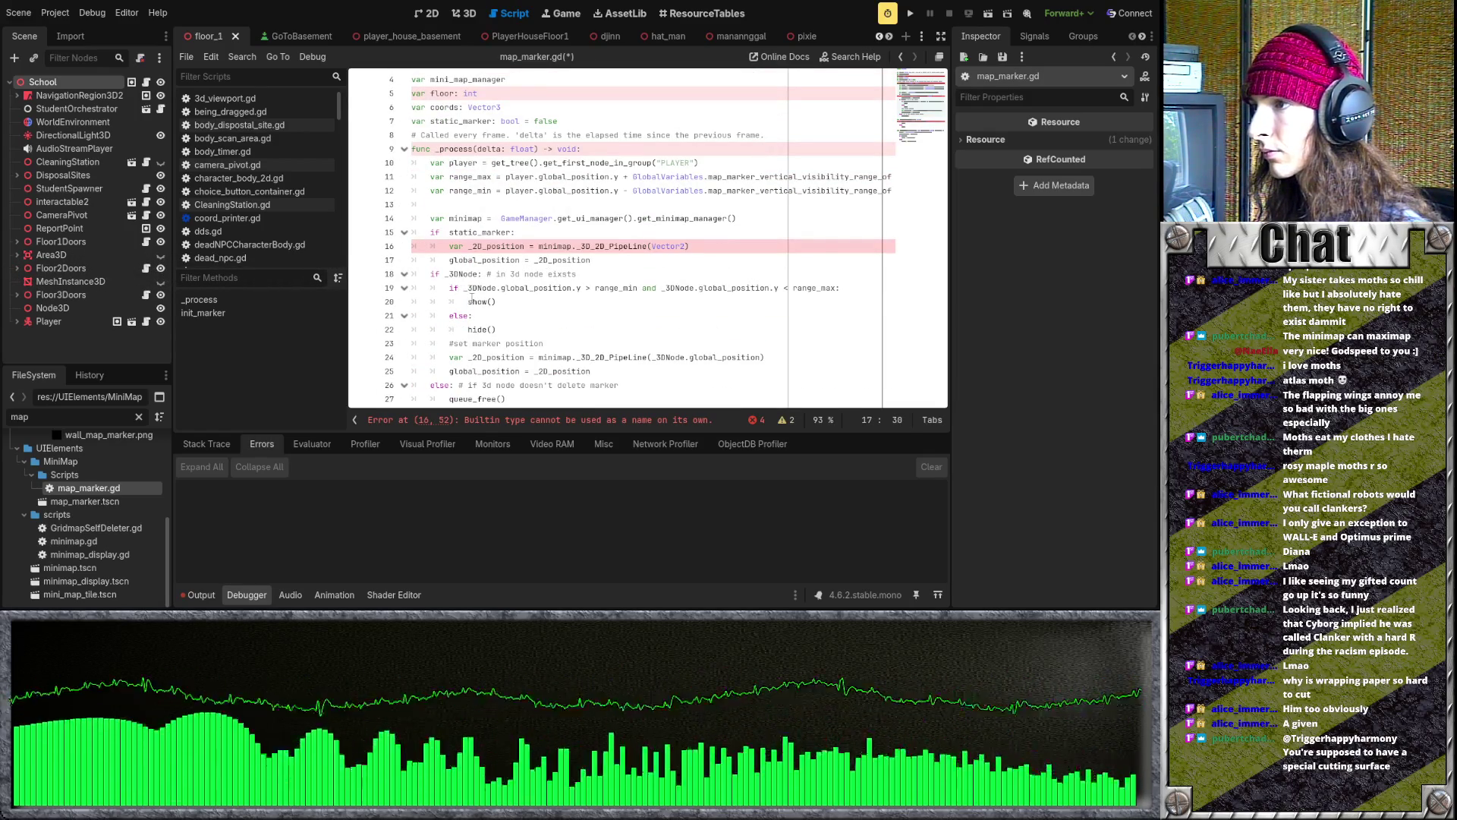
{"action": "left_click_drag", "start_coordinate": [452, 288], "coordinate": [498, 330]}
{"action": "type", "text": "hide_marker_y_range"}
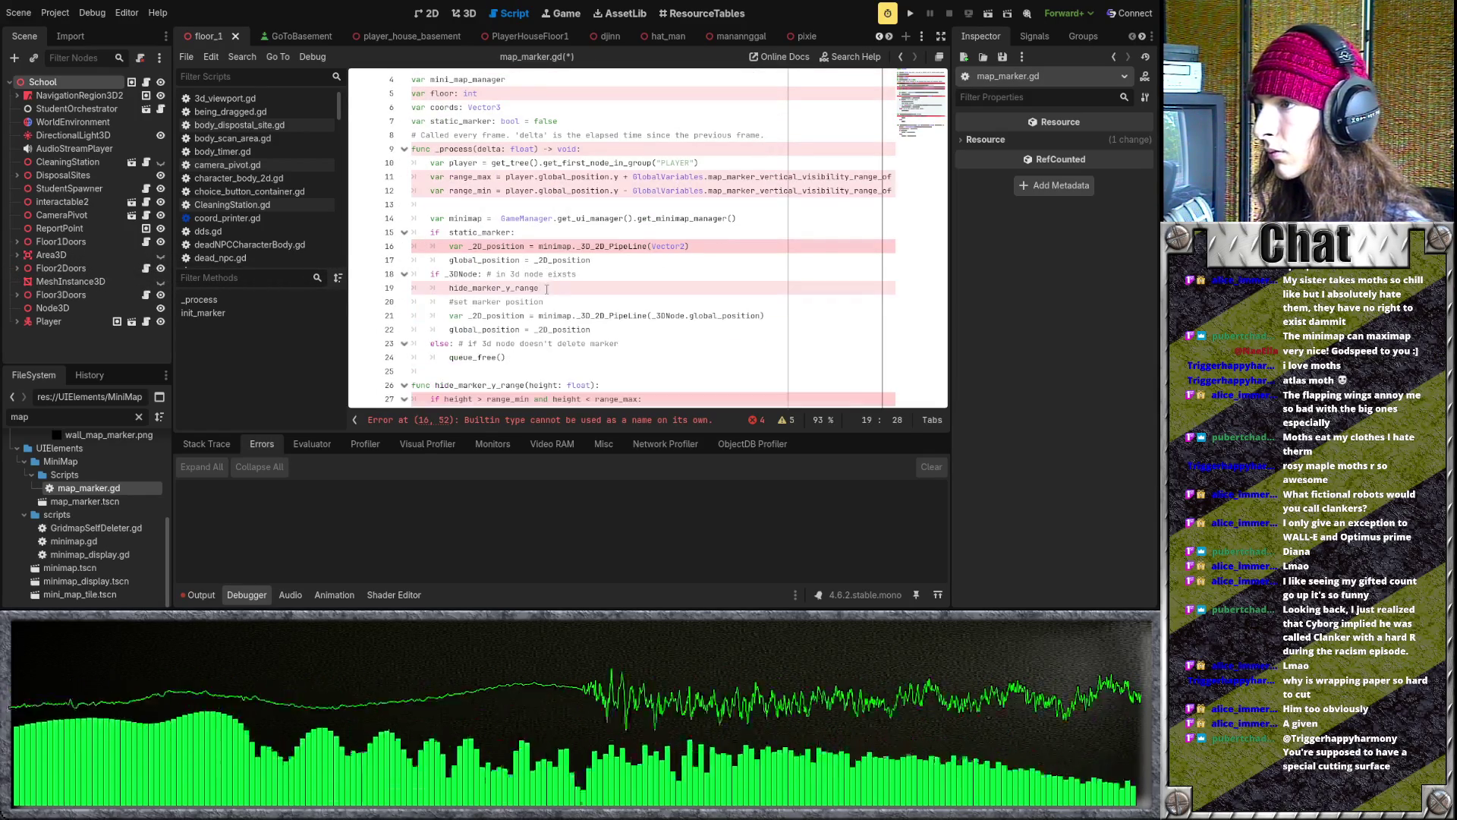
{"action": "key", "text": "ctrl+z"}
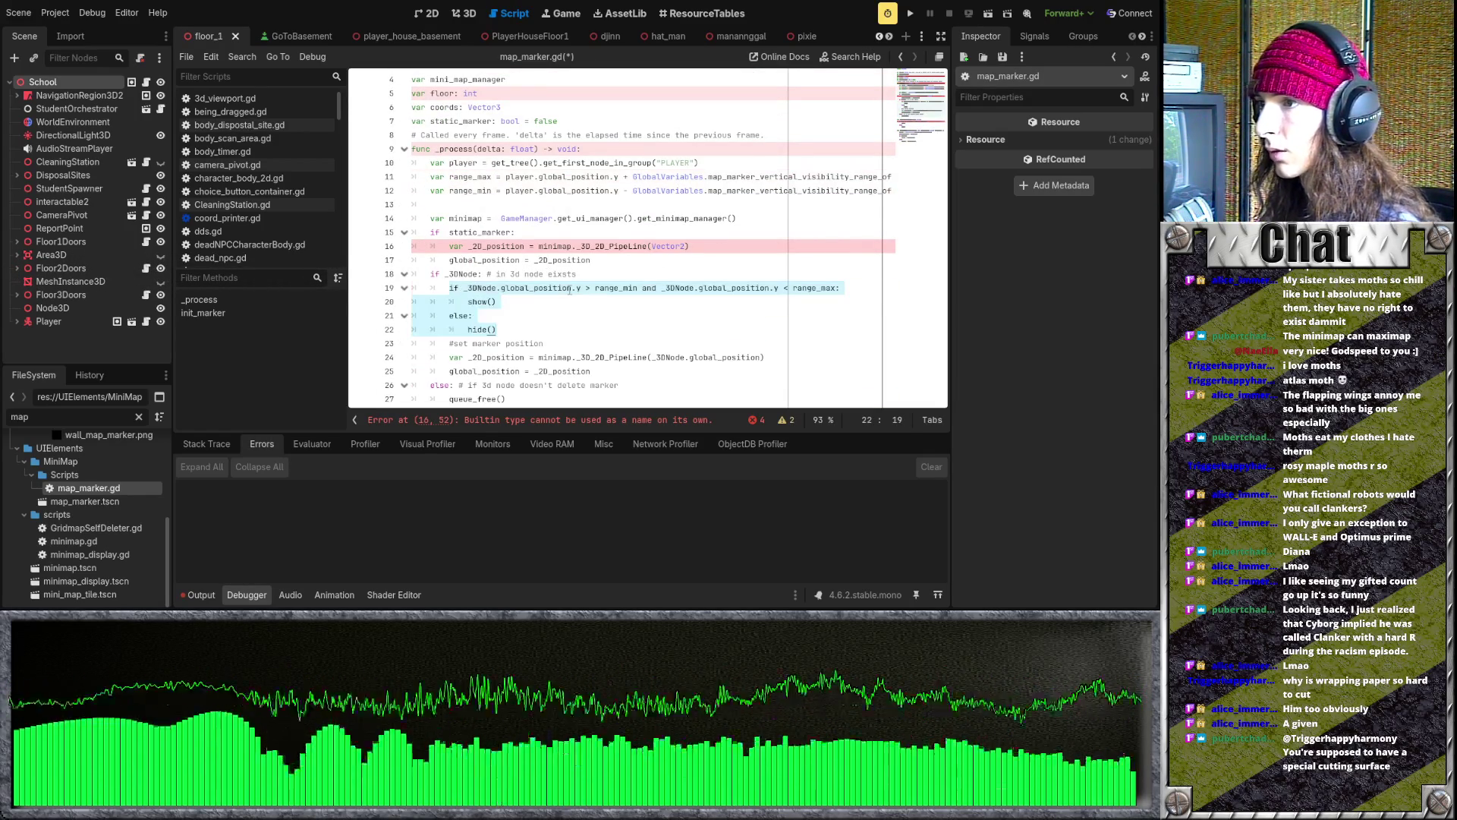
{"action": "left_click", "coordinate": [522, 328]}
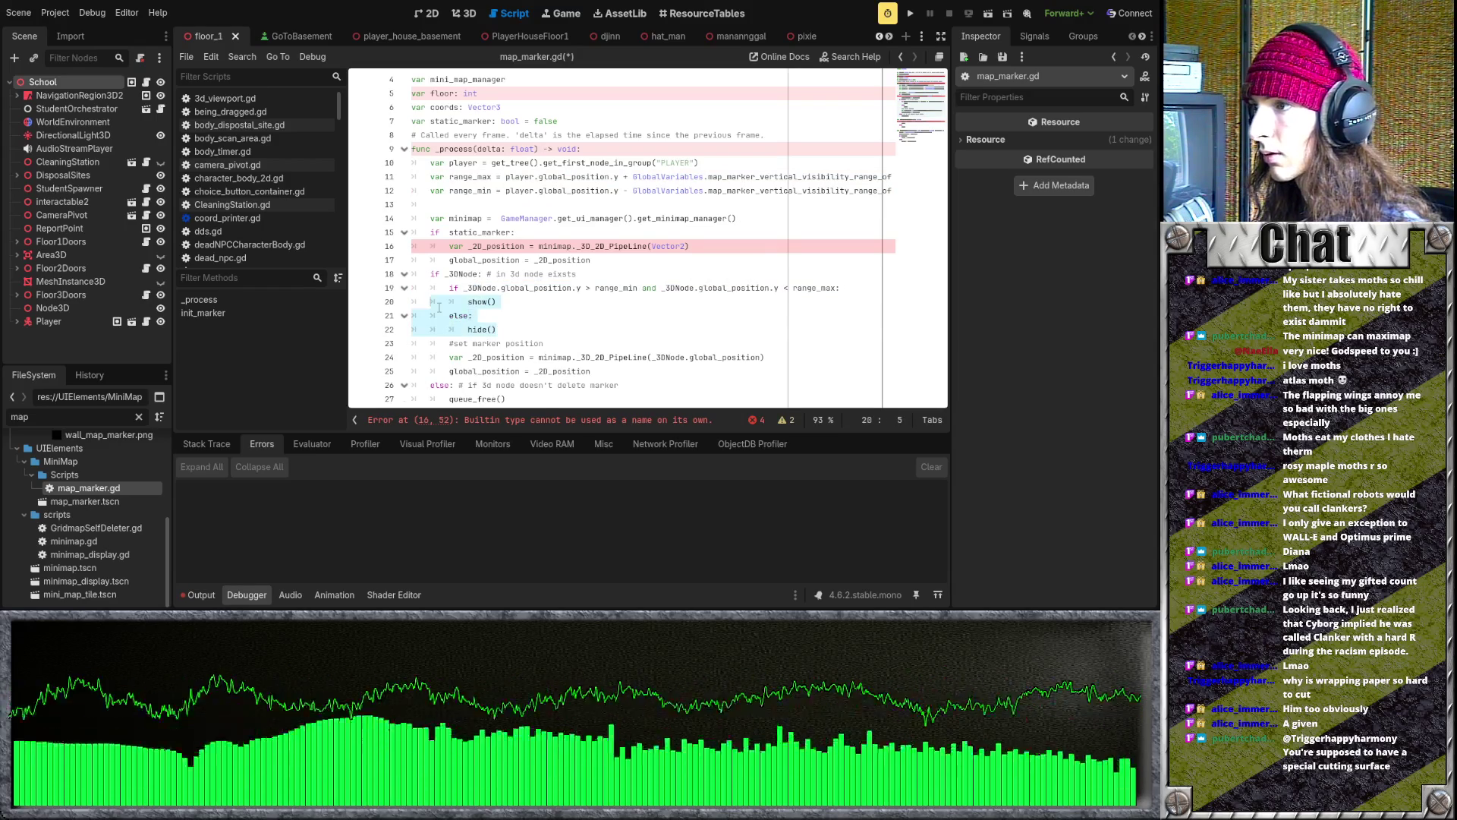
{"action": "key", "text": "ctrl+v"}
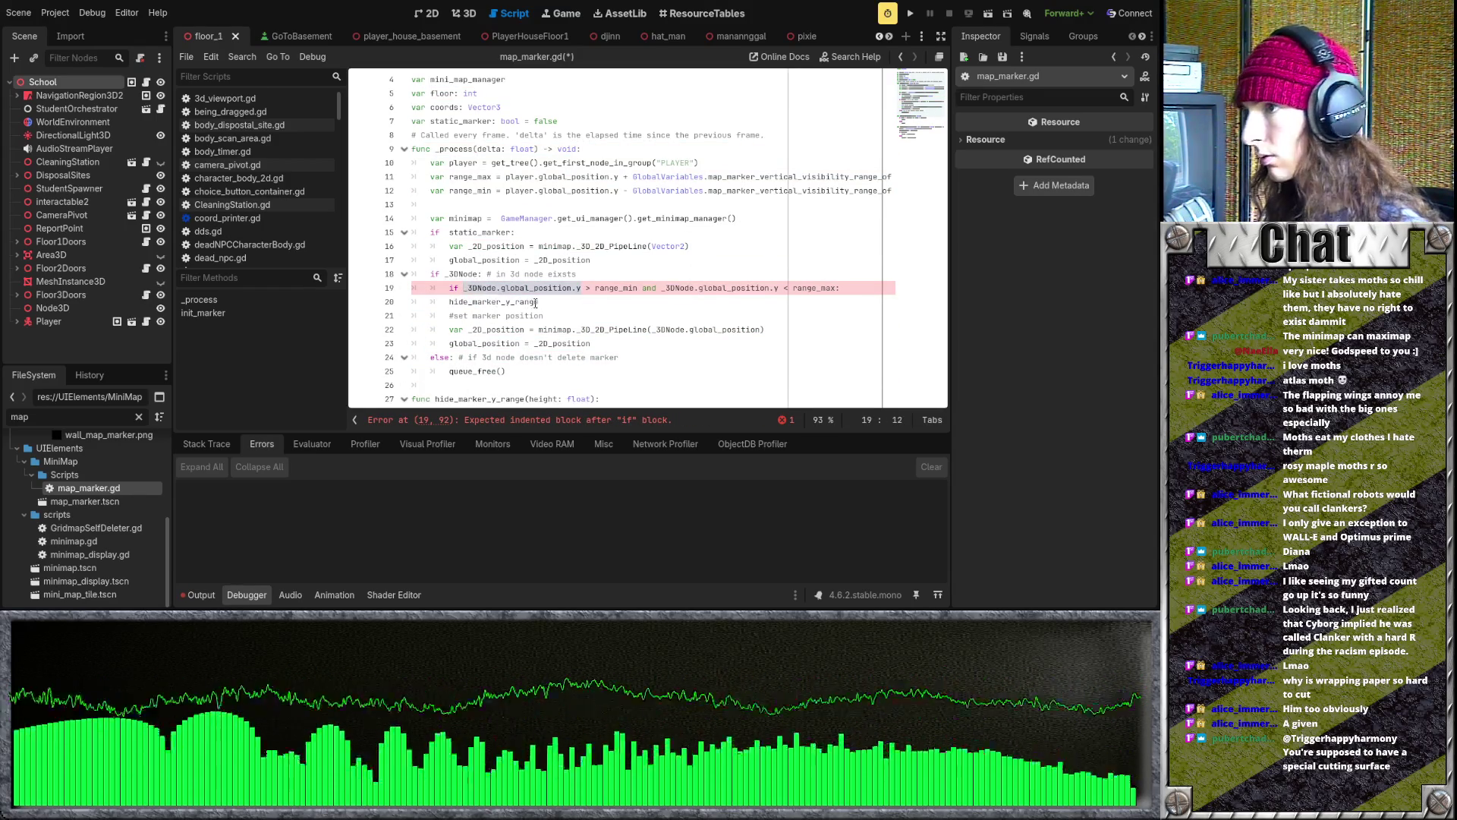
{"action": "left_click", "coordinate": [540, 303]}
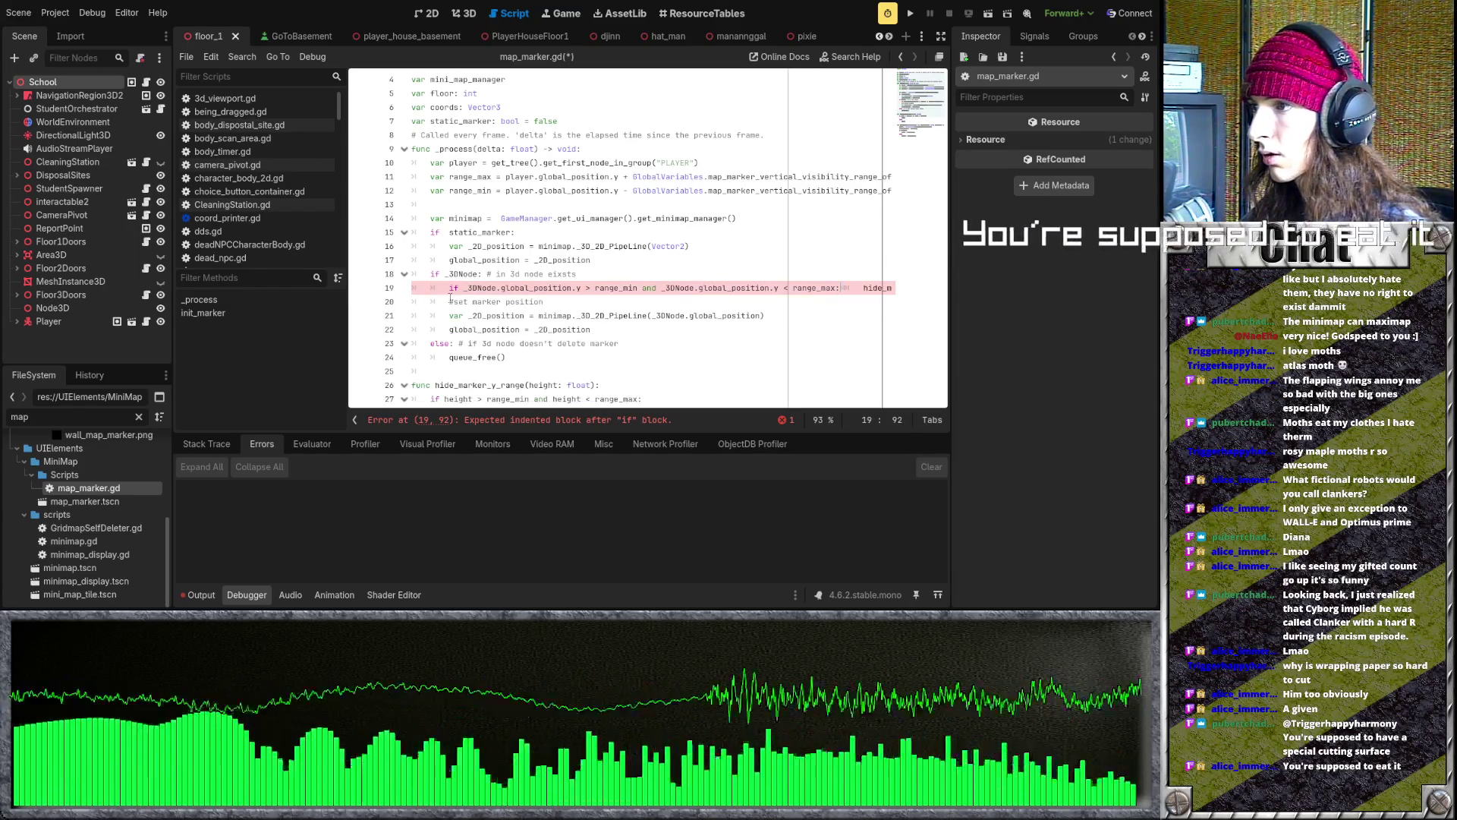
{"action": "left_click", "coordinate": [810, 292]}
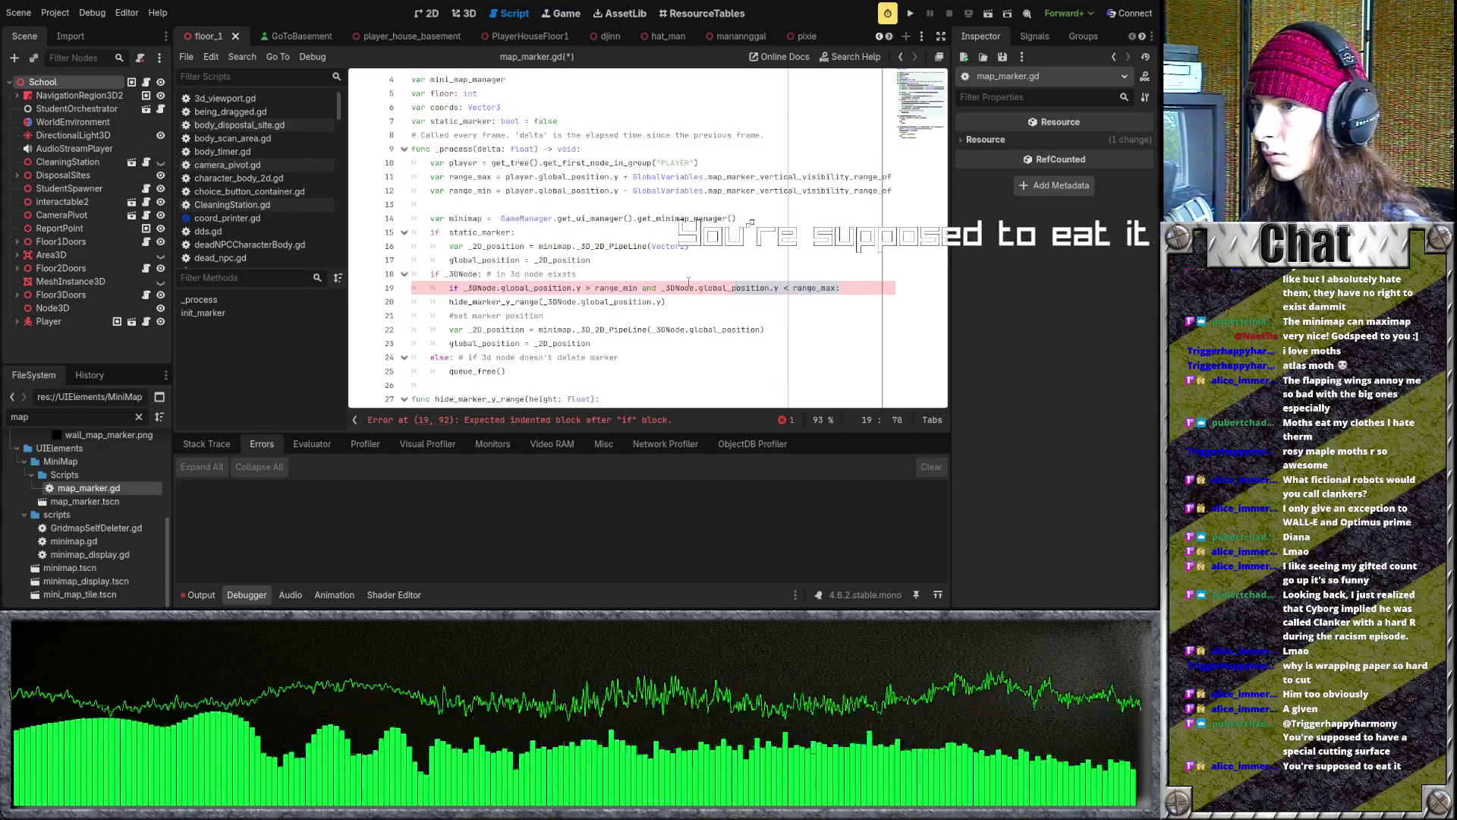
{"action": "key", "text": "ctrl+shift+k"}
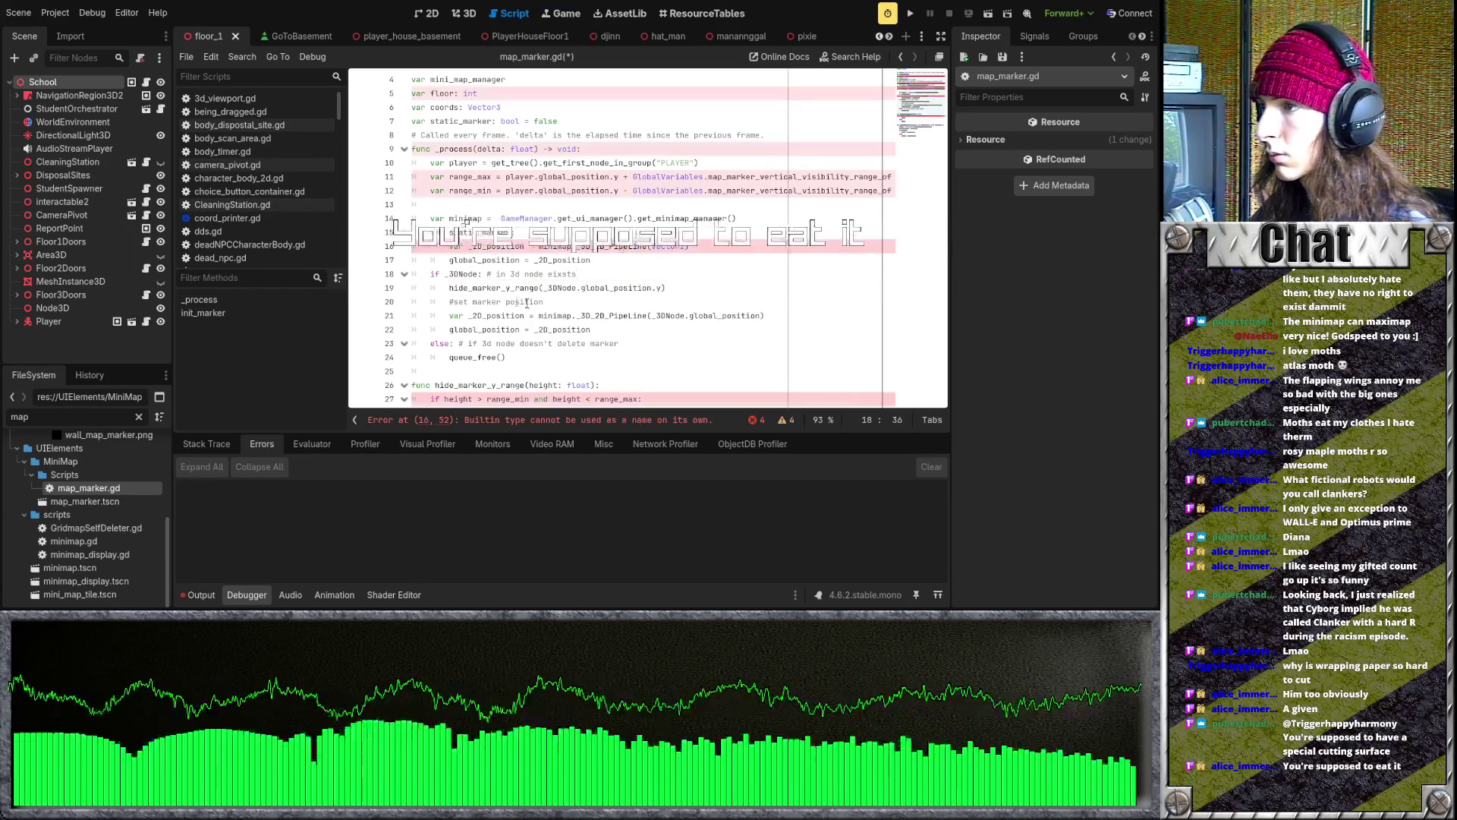
{"action": "scroll", "coordinate": [641, 271], "scroll_direction": "down", "scroll_amount": 3}
{"action": "left_click", "coordinate": [567, 328]}
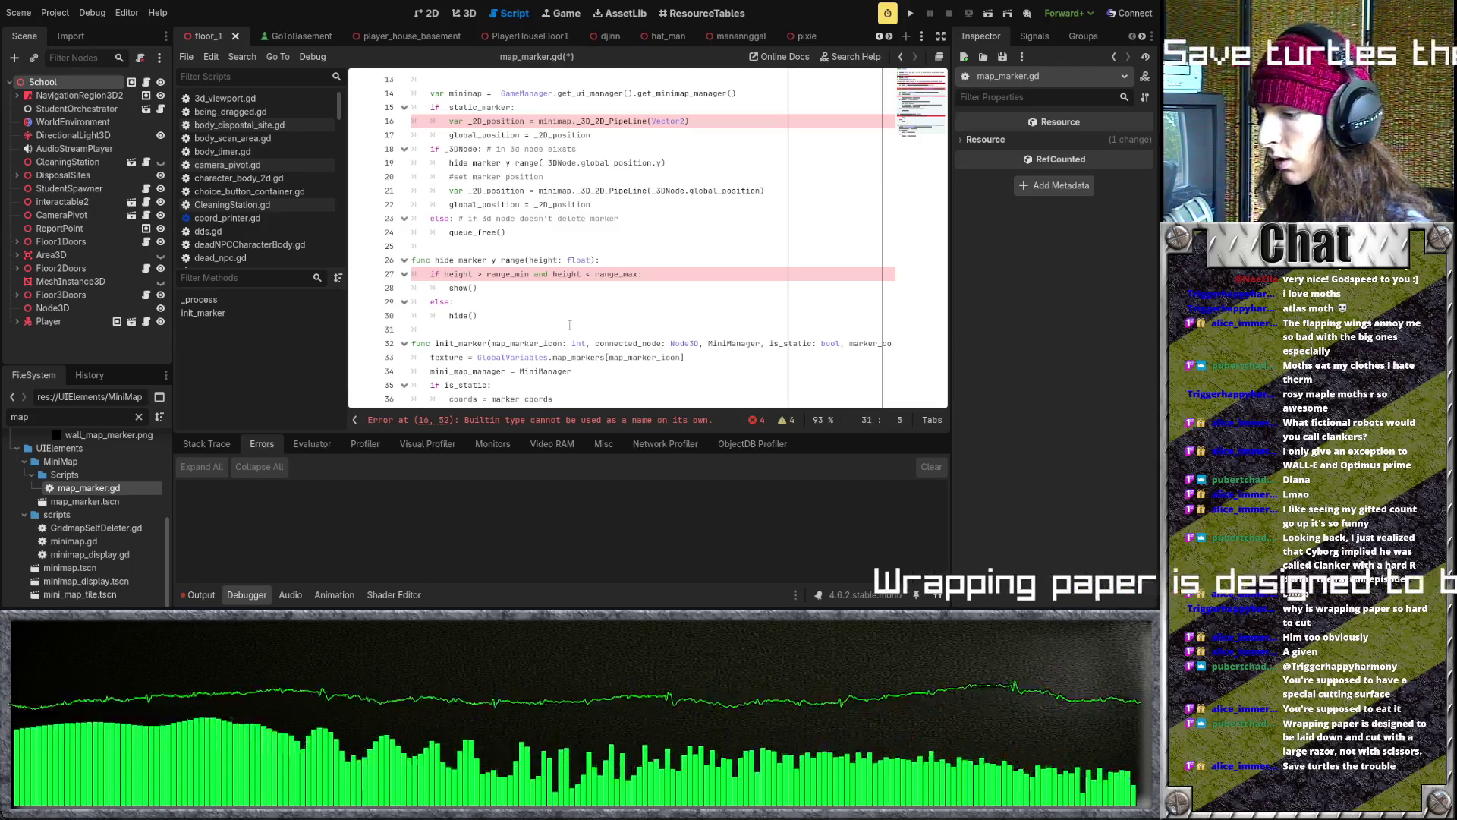
- Create func set_marker_position() and move the _2D_position lines into its body
{"action": "key", "text": "Return"}
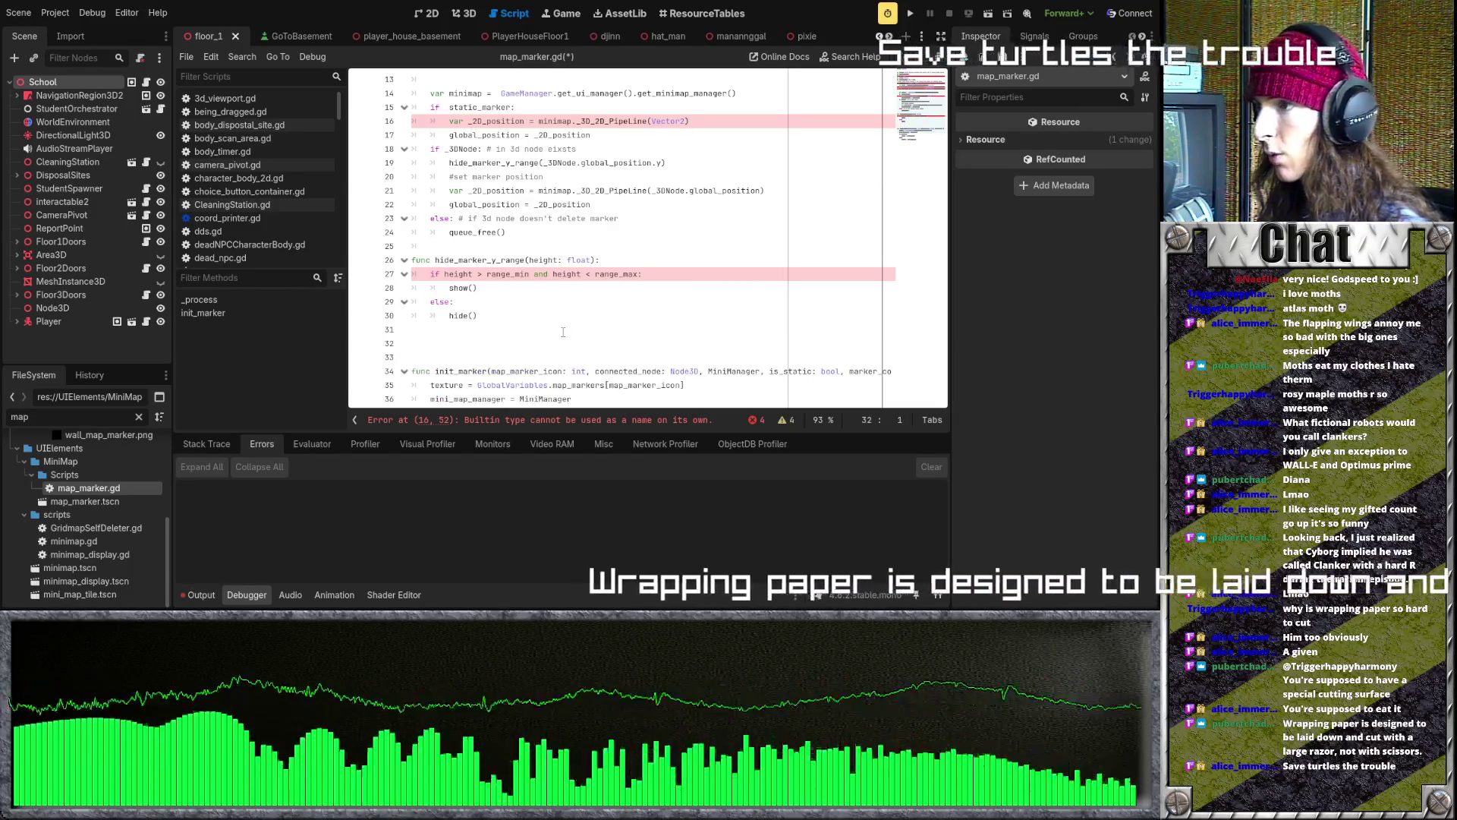
{"action": "type", "text": "fu"}
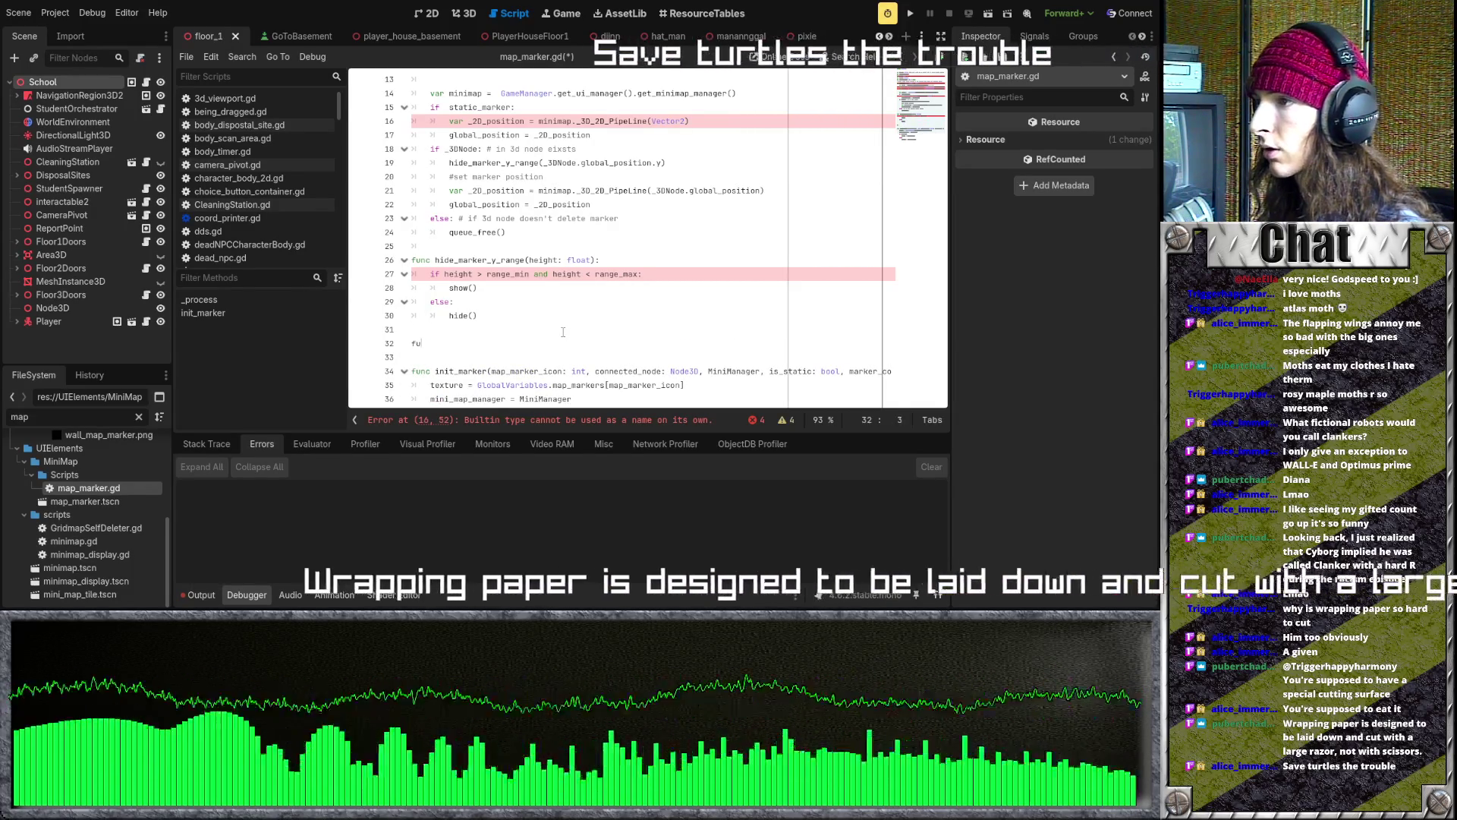
{"action": "type", "text": "nc set_marker"}
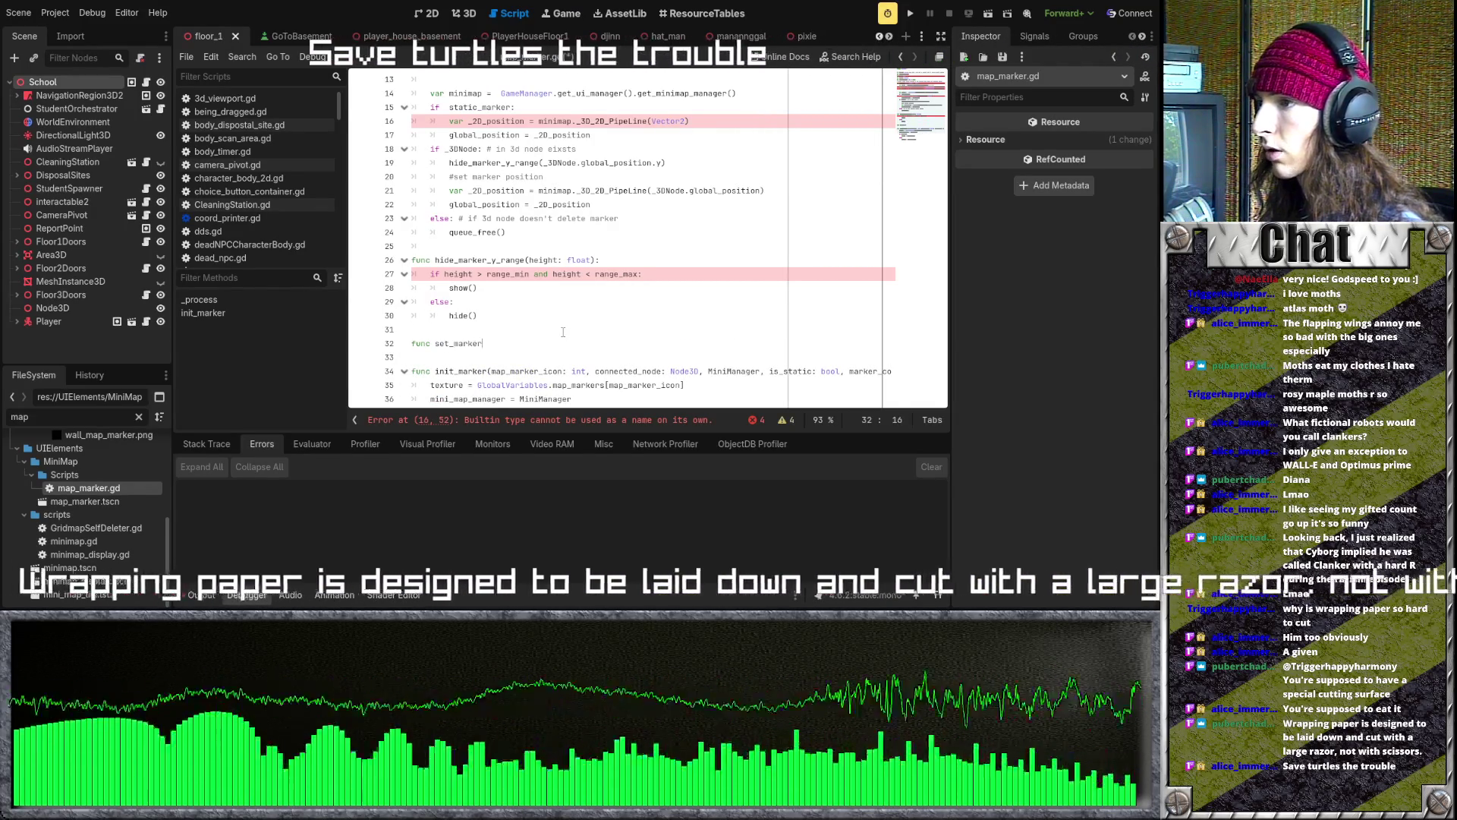
{"action": "type", "text": "_position(pos: Vector"}
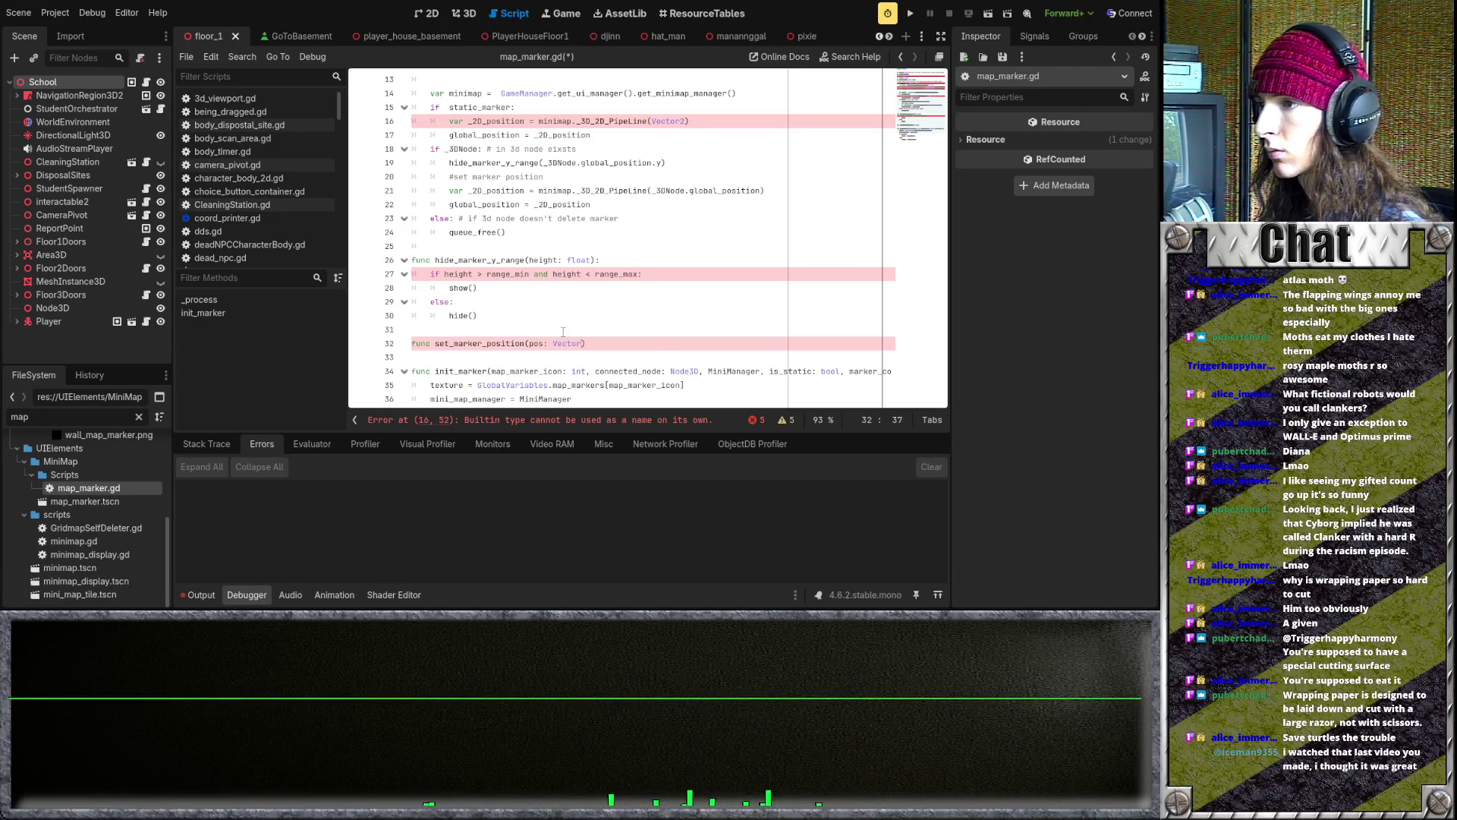
{"action": "type", "text": ")"}
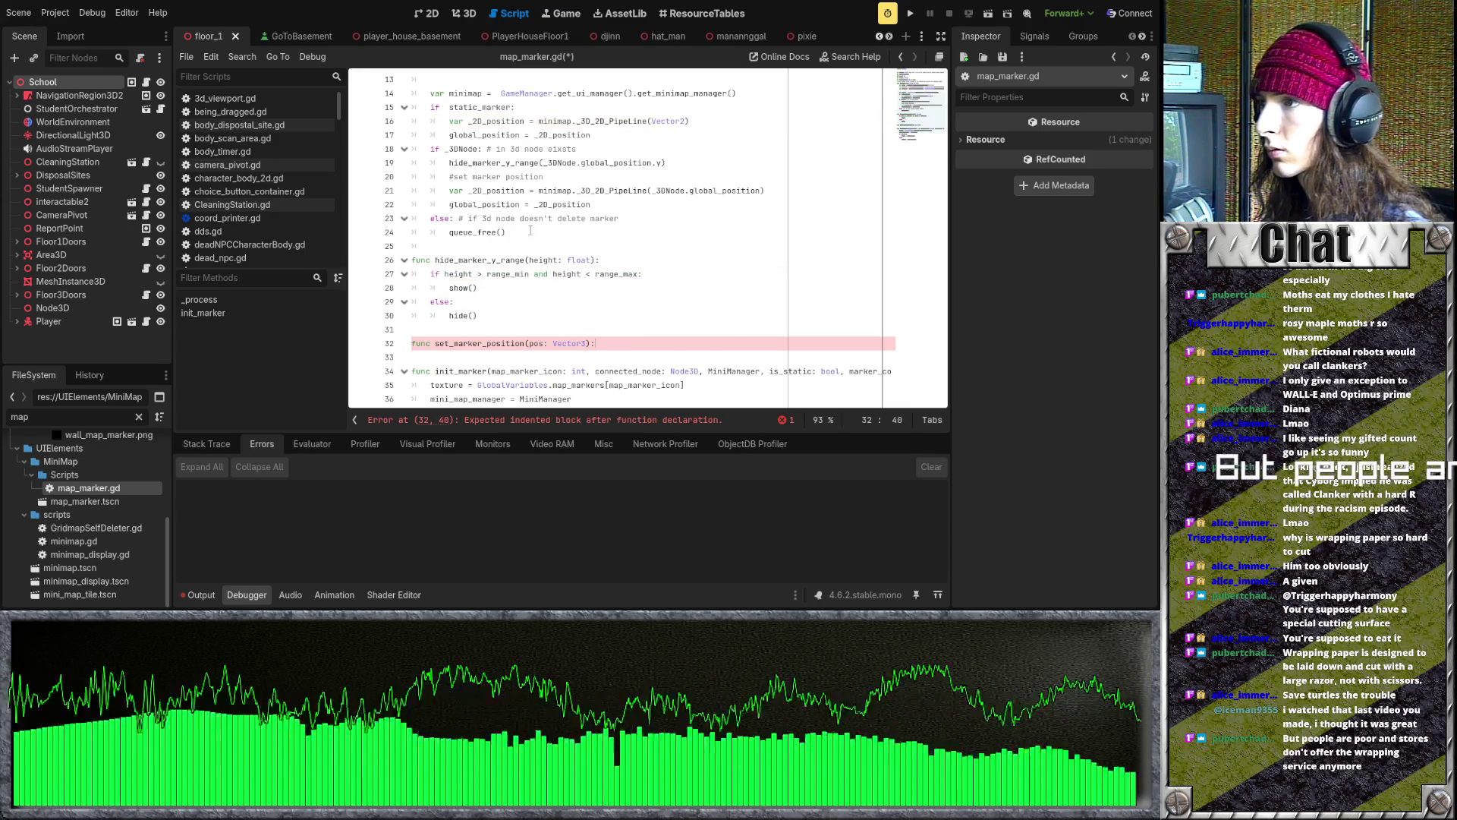
{"action": "left_click_drag", "start_coordinate": [448, 190], "coordinate": [590, 204]}
{"action": "key", "text": "ctrl+x"}
{"action": "left_click", "coordinate": [544, 345]}
{"action": "key", "text": "ctrl+v"}
{"action": "key", "text": "Up"}
{"action": "key", "text": "Home"}
{"action": "key", "text": "Tab"}
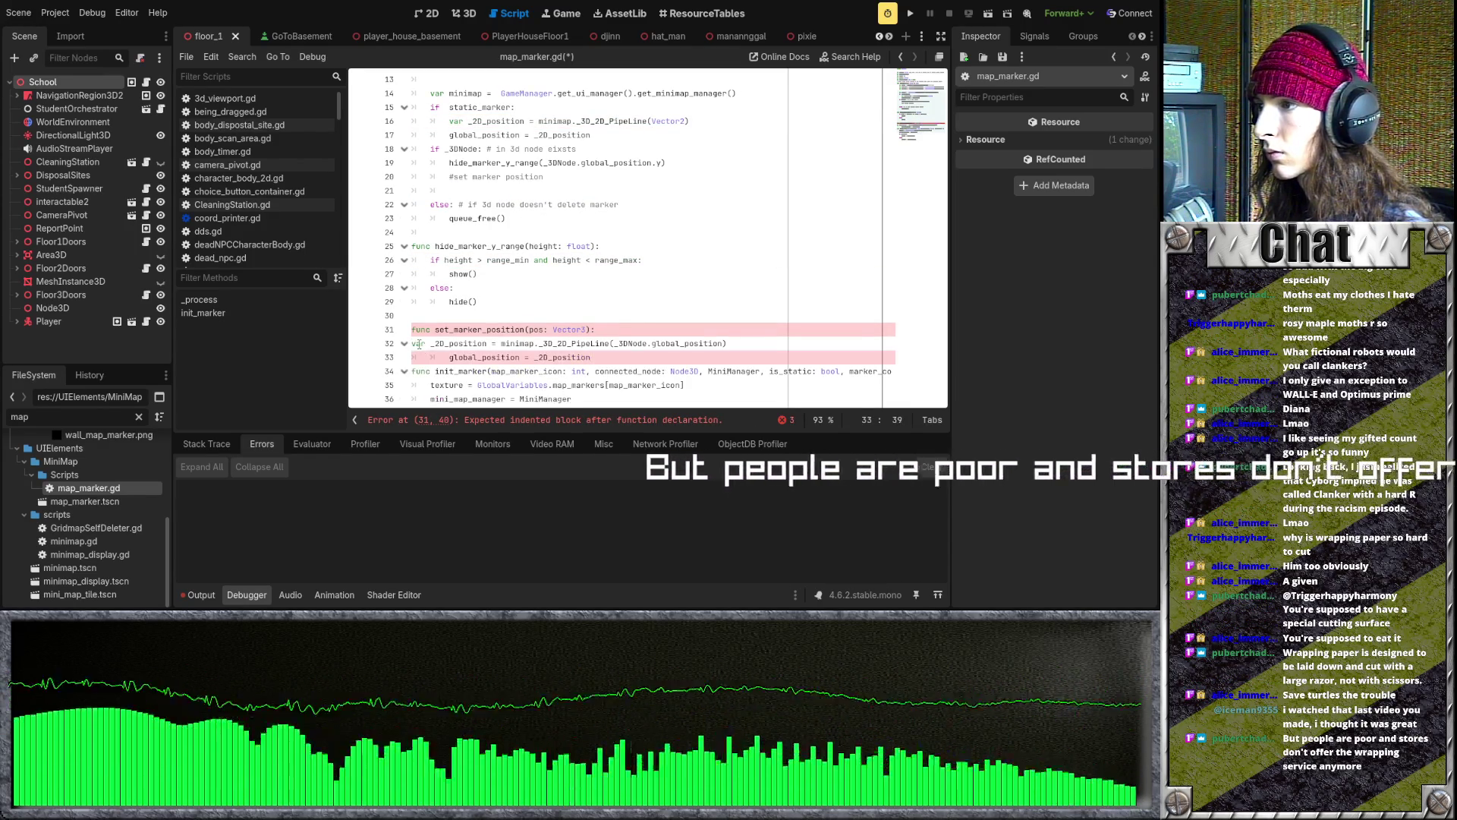
- Give set_marker_position and hide_marker_y_range a '-> void' return type and fix the global_position indent
{"action": "left_click", "coordinate": [590, 329]}
{"action": "type", "text": "-> voi"}
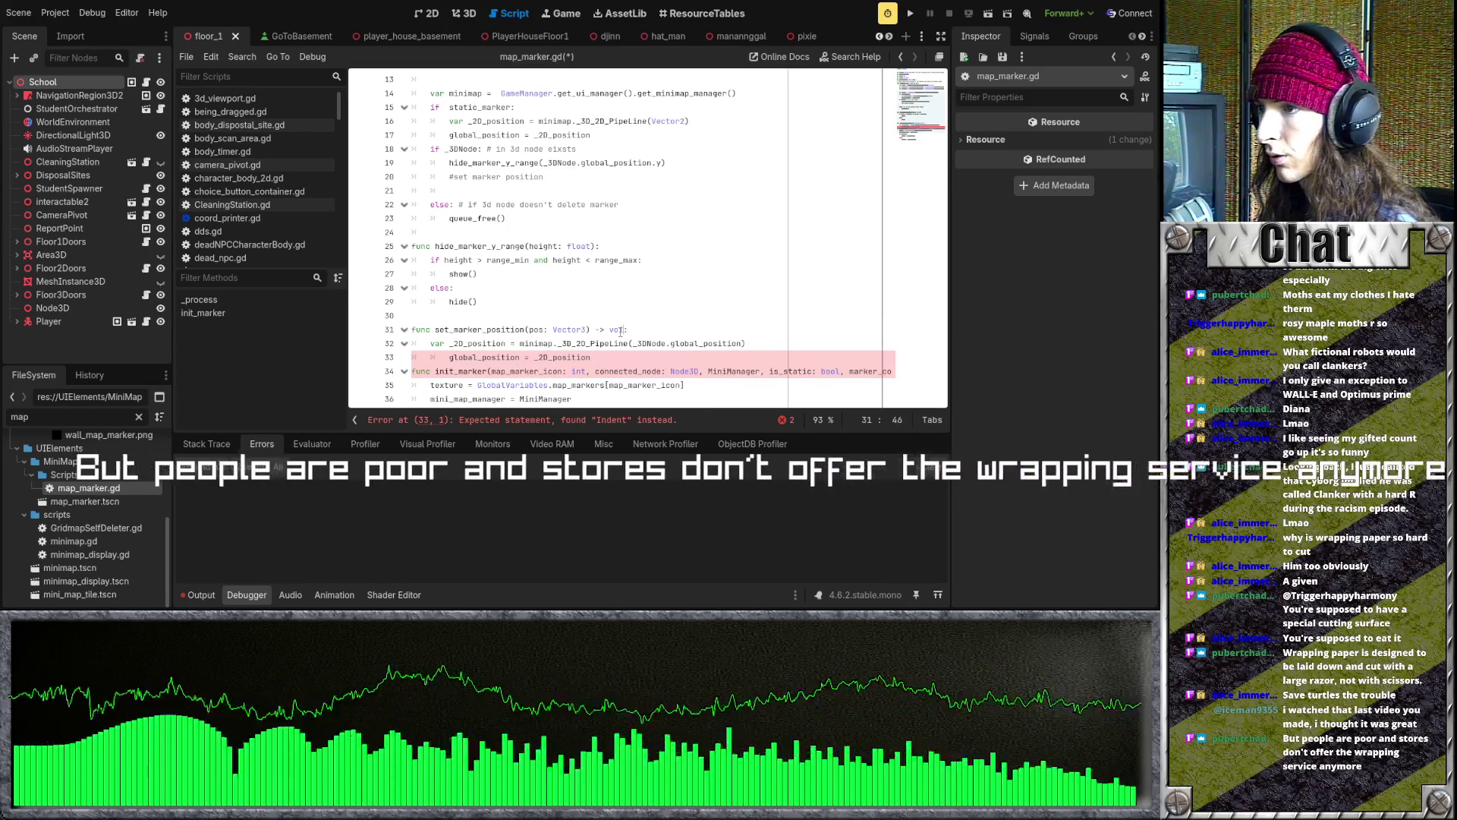
{"action": "type", "text": "d"}
{"action": "left_click", "coordinate": [598, 356]}
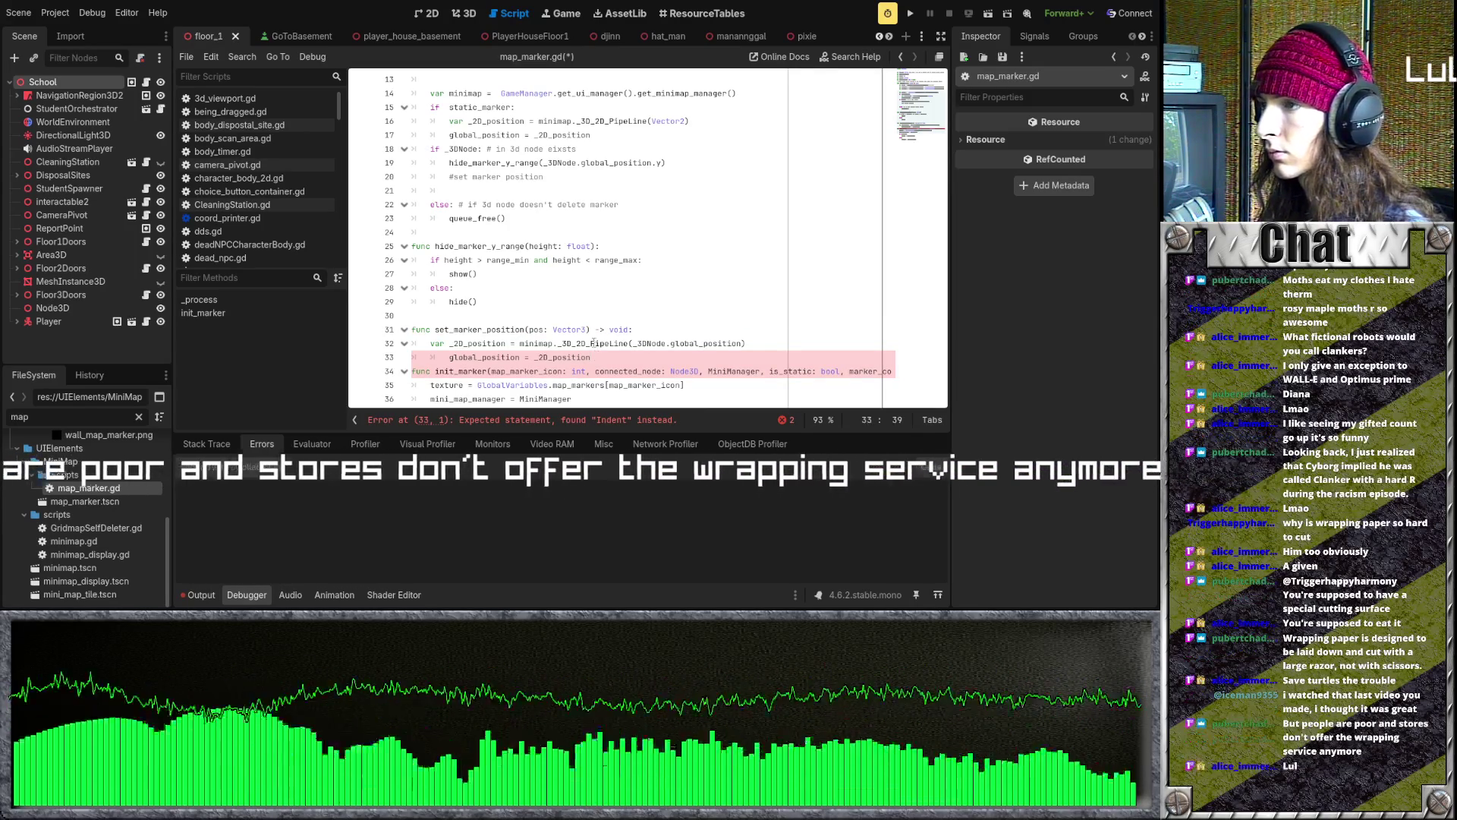
{"action": "left_click", "coordinate": [597, 246]}
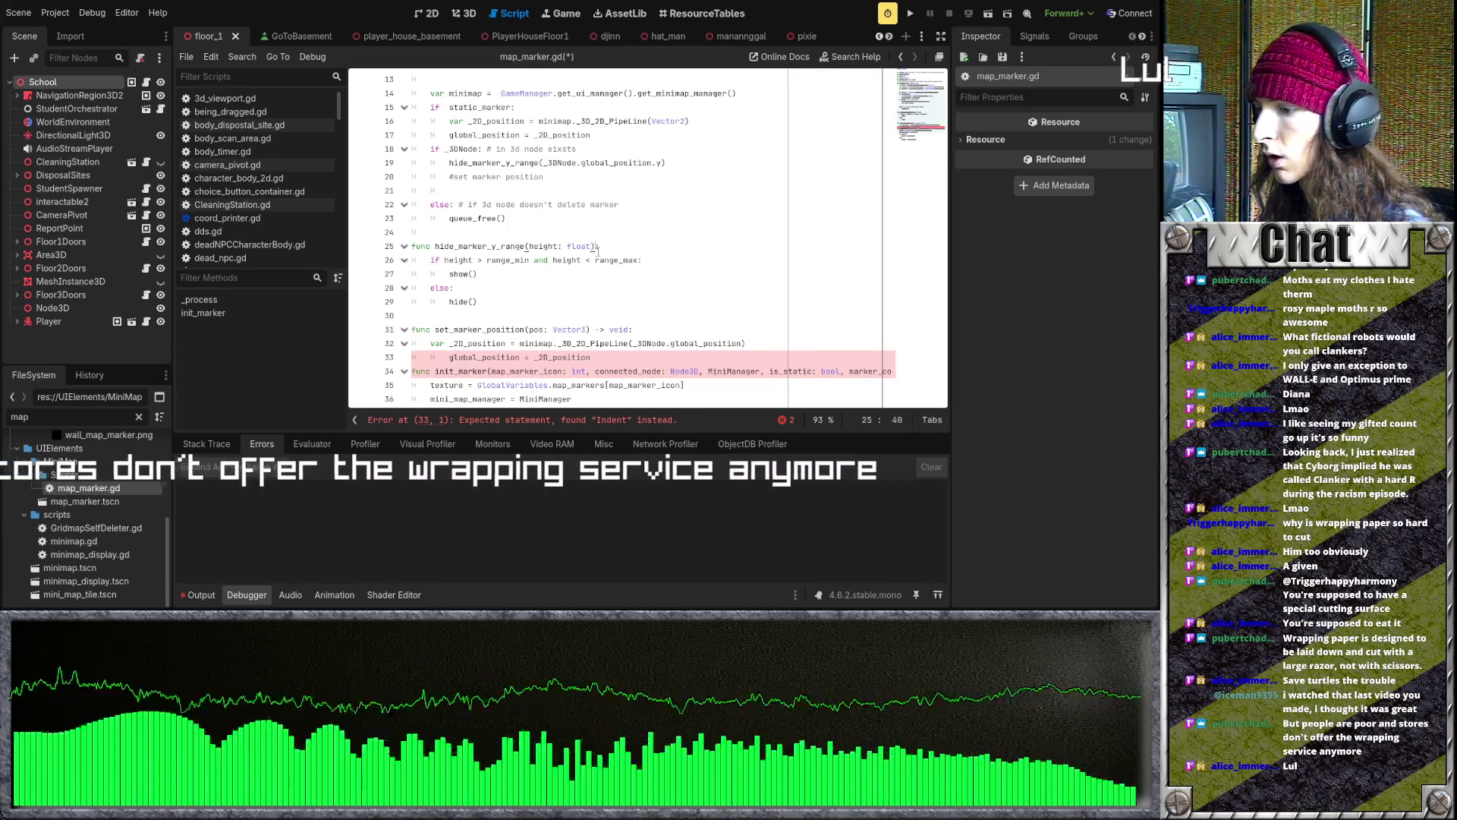
{"action": "type", "text": "->void"}
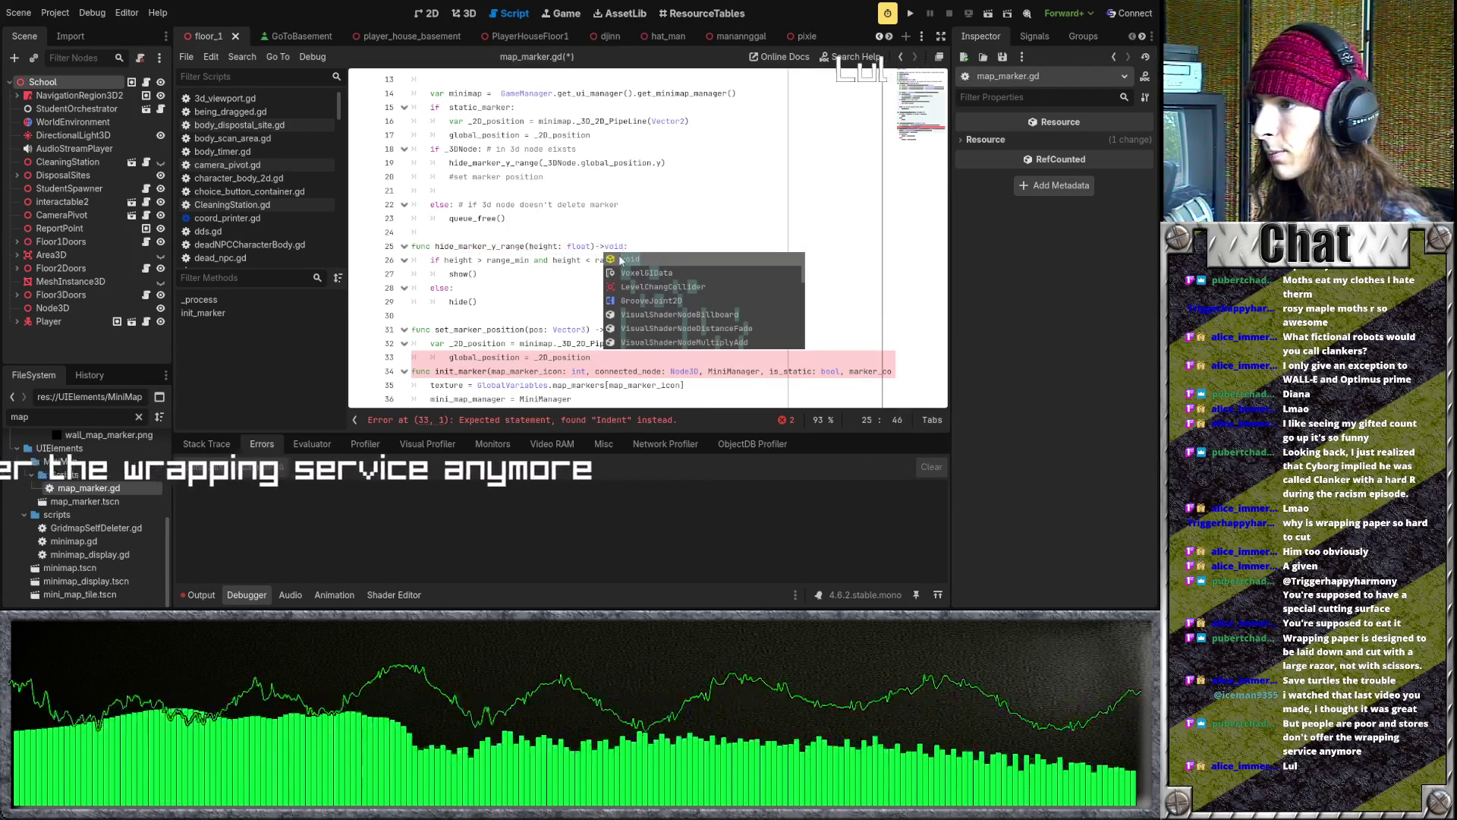
{"action": "left_click", "coordinate": [448, 356]}
{"action": "key", "text": "BackSpace"}
- Check the new function's minimap reference and delete the old inline position lines under static_marker
{"action": "scroll", "coordinate": [471, 334], "scroll_direction": "down", "scroll_amount": 1}
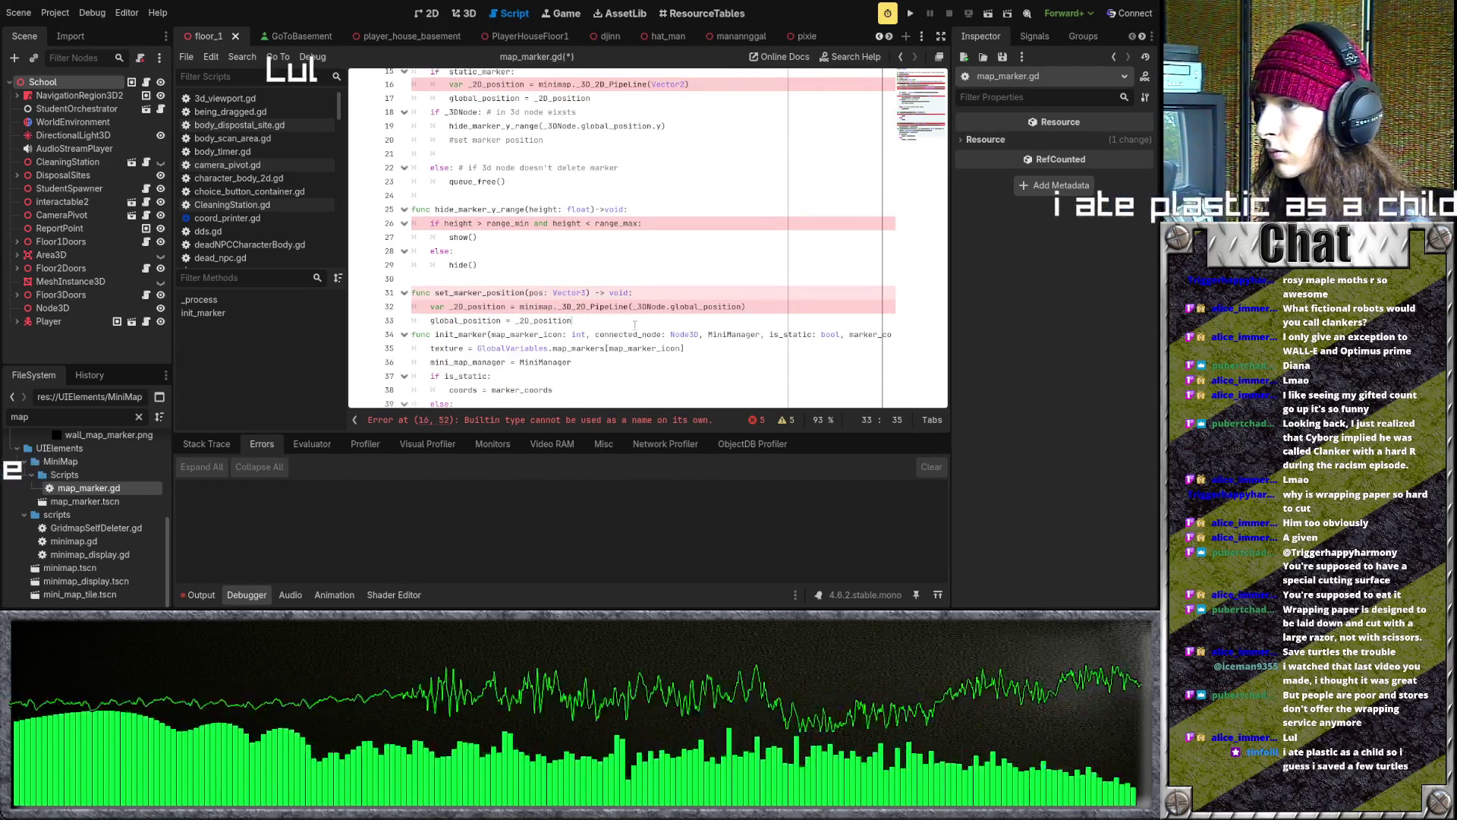
{"action": "scroll", "coordinate": [635, 324], "scroll_direction": "up", "scroll_amount": 1}
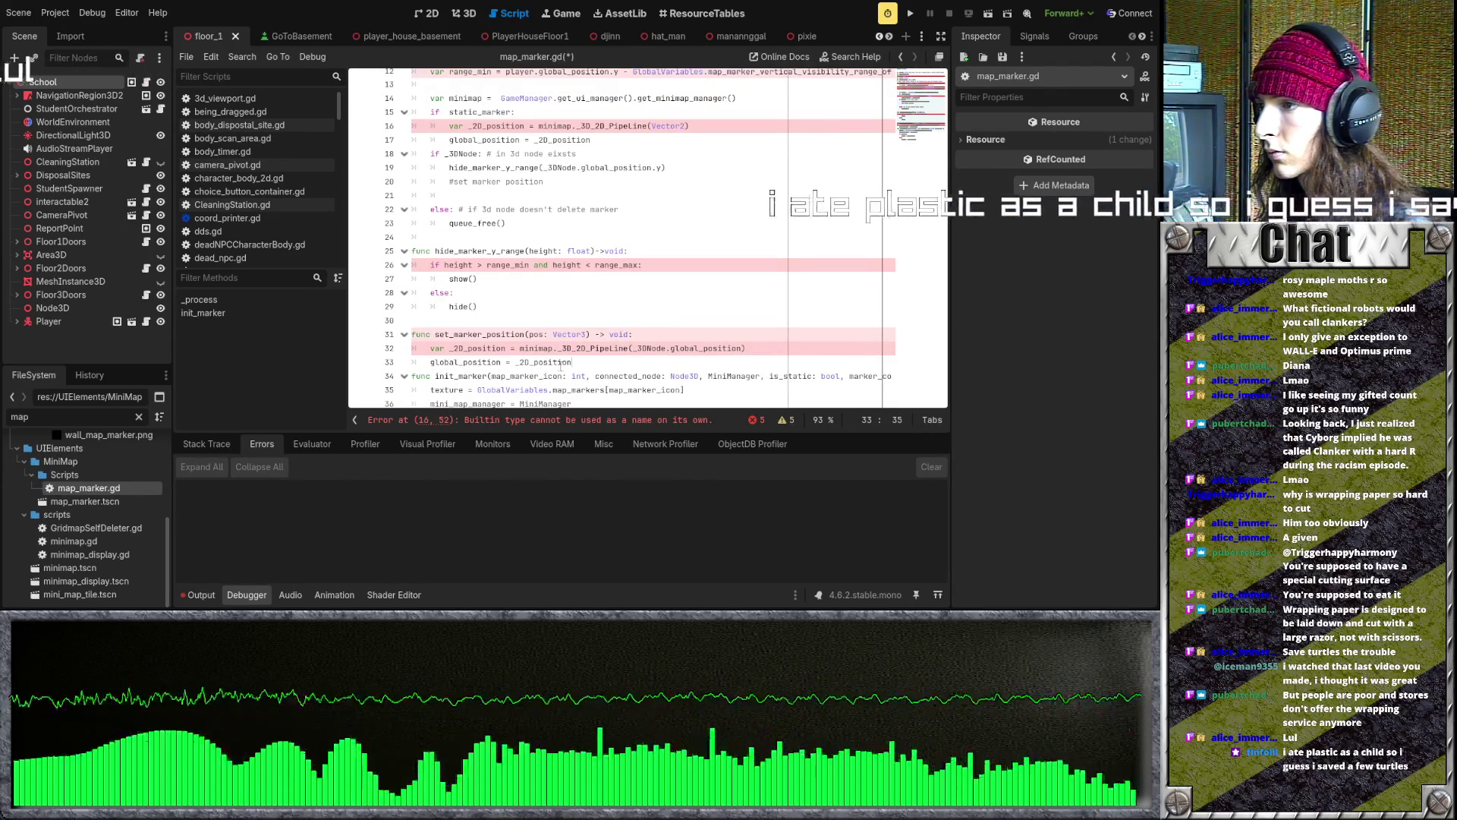
{"action": "left_click", "coordinate": [530, 362]}
{"action": "left_click", "coordinate": [526, 348]}
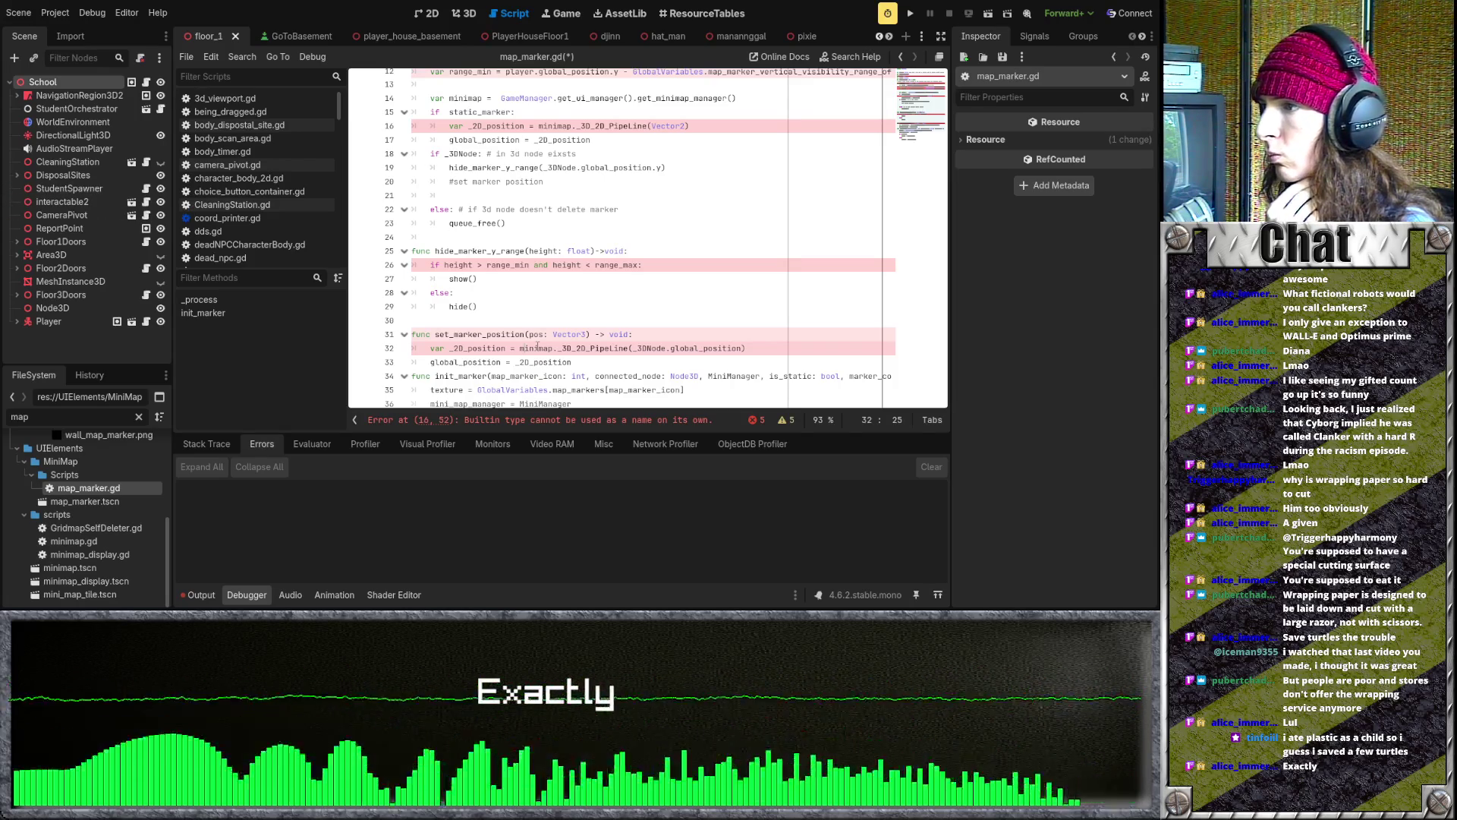
{"action": "scroll", "coordinate": [553, 323], "scroll_direction": "up", "scroll_amount": 2}
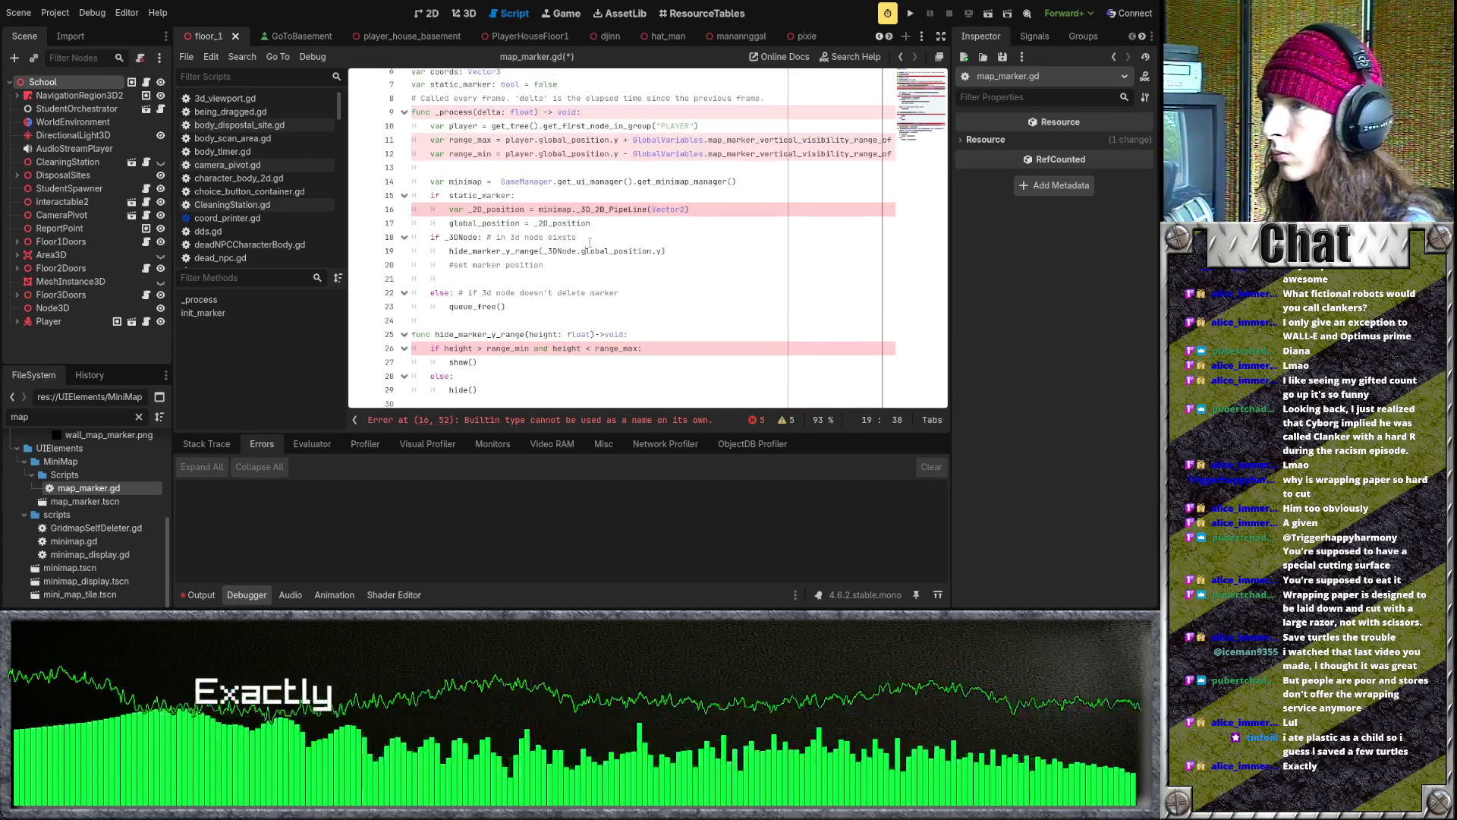
{"action": "left_click_drag", "start_coordinate": [601, 223], "coordinate": [391, 208]}
{"action": "key", "text": "BackSpace"}
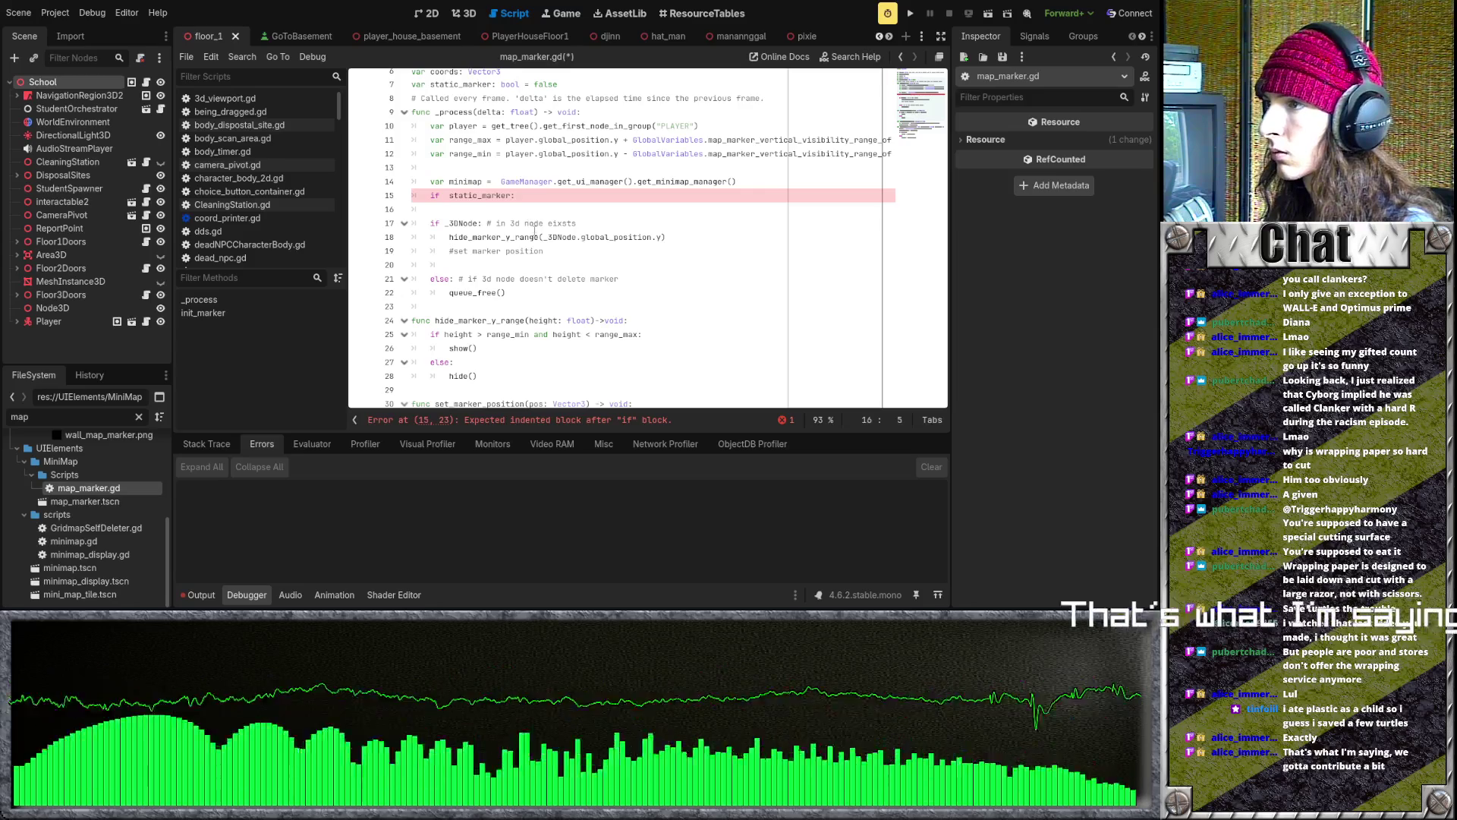
- Call set_marker_position(coords) in the emptied static_marker branch
{"action": "scroll", "coordinate": [535, 233], "scroll_direction": "down", "scroll_amount": 2}
{"action": "left_click", "coordinate": [495, 321]}
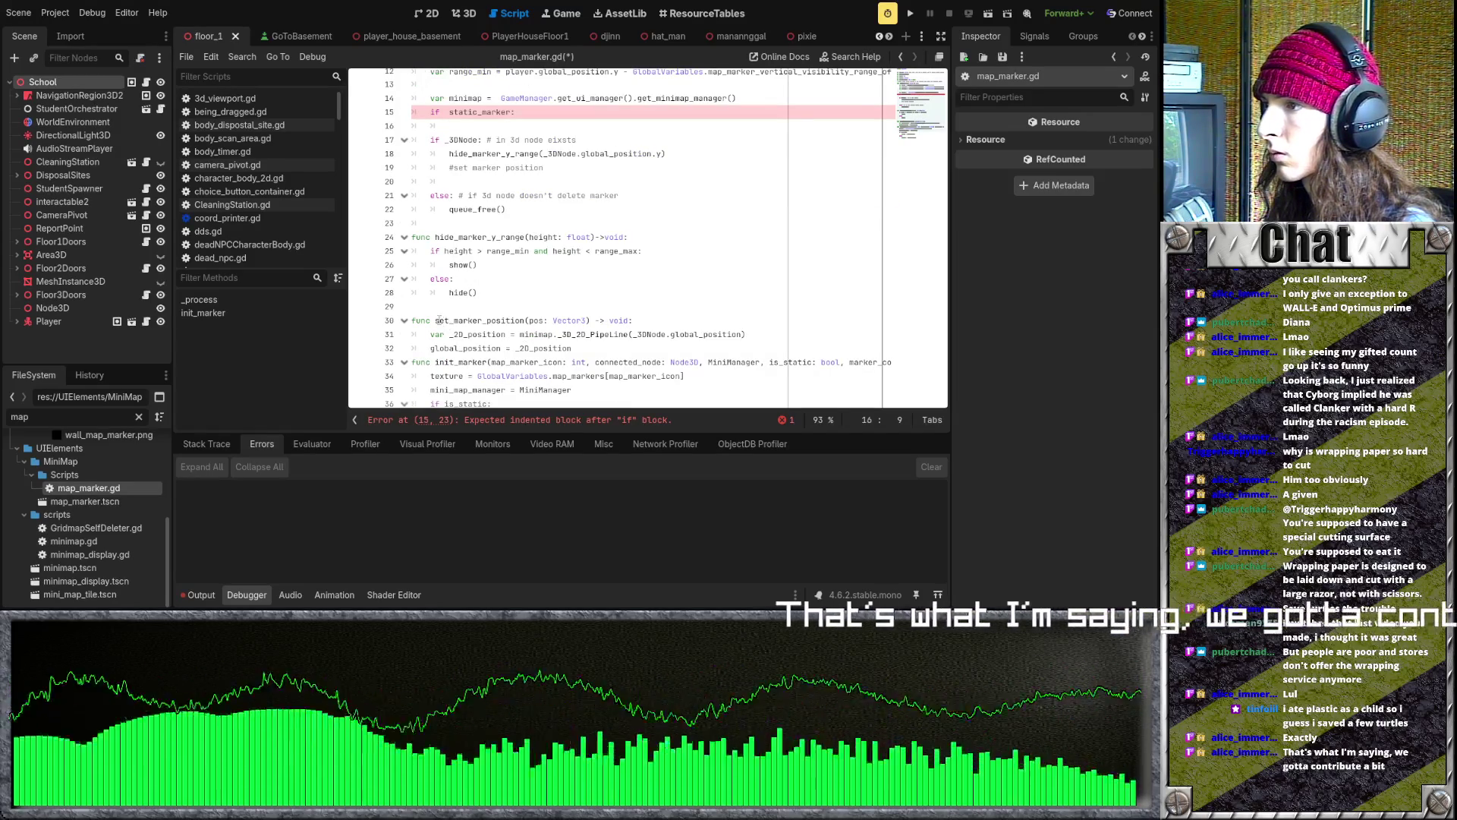
{"action": "scroll", "coordinate": [536, 251], "scroll_direction": "up", "scroll_amount": 3}
{"action": "left_click", "coordinate": [536, 251]}
{"action": "type", "text": "set_marker_position"}
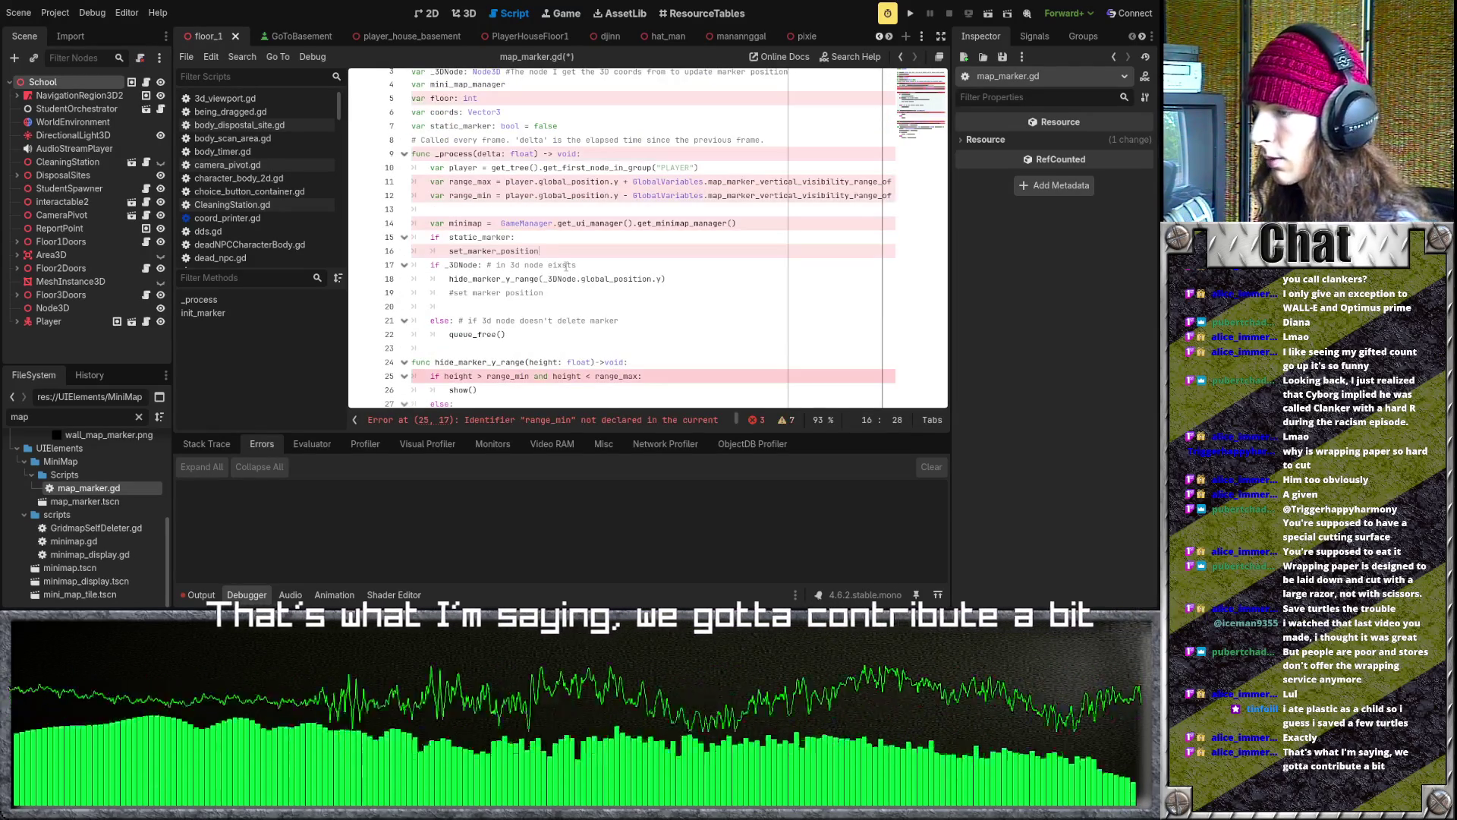
{"action": "type", "text": "(coords"}
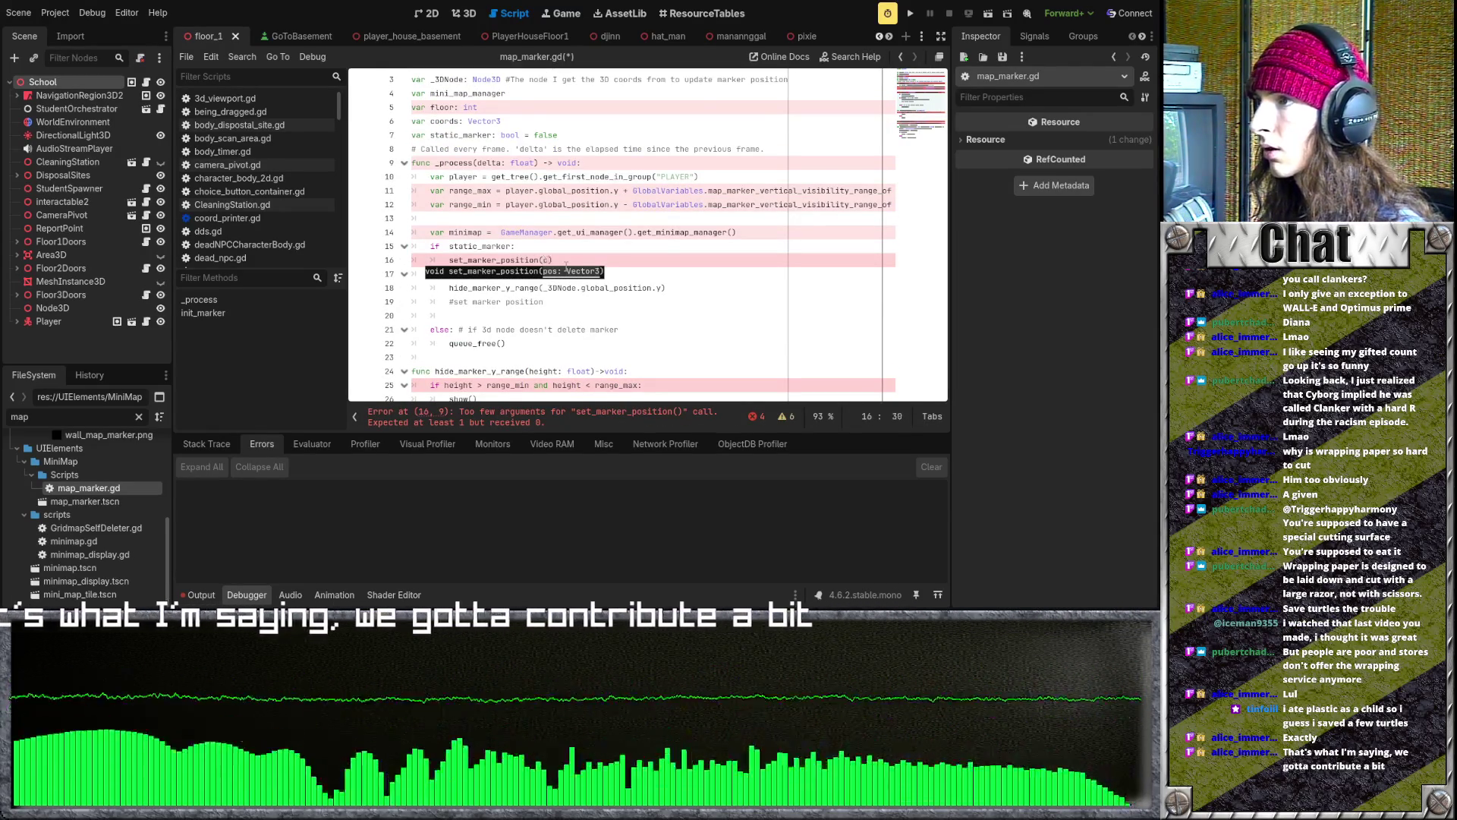
{"action": "left_click", "coordinate": [477, 246]}
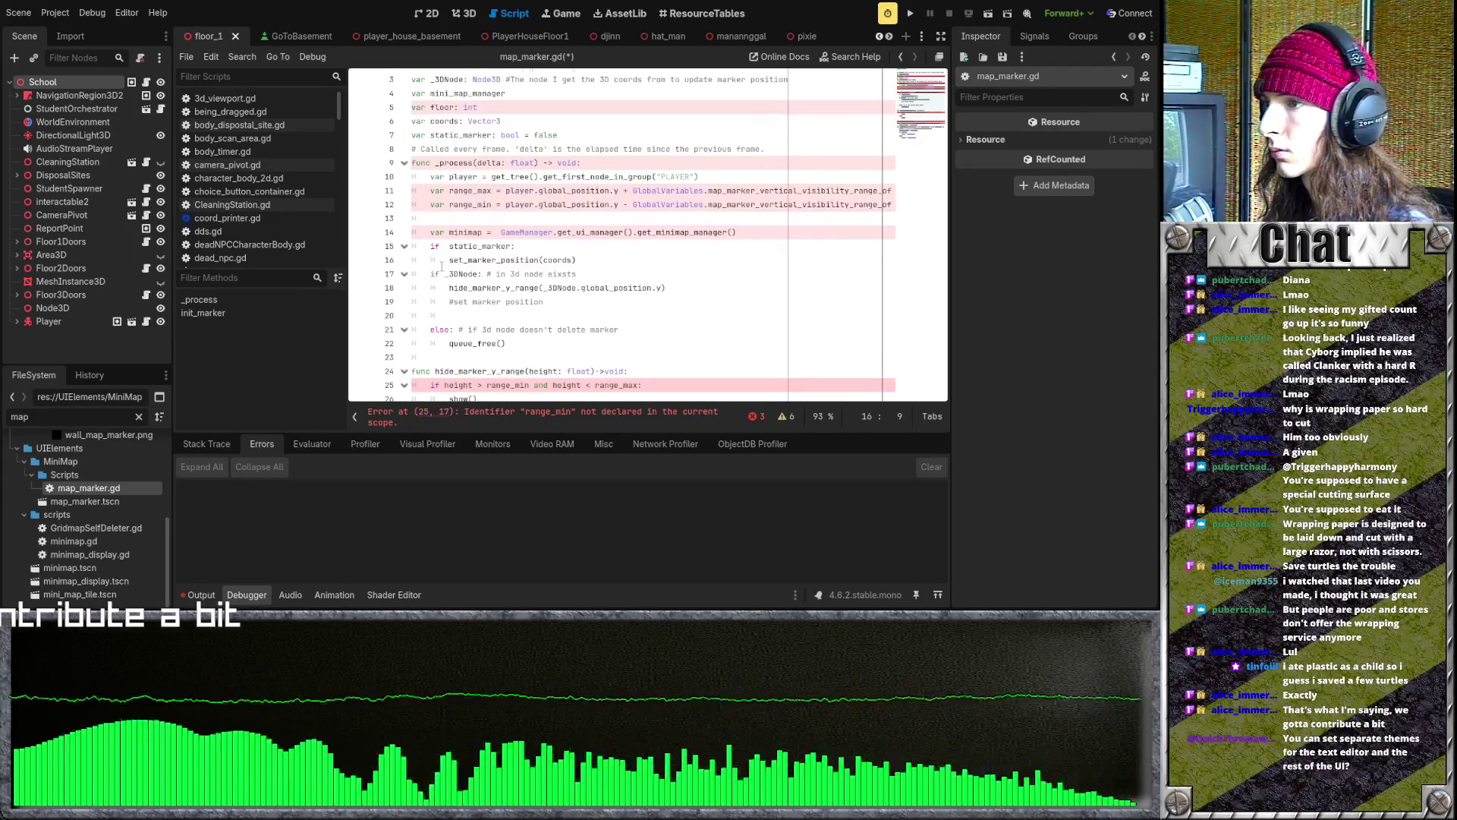
- Declare 'var range_max' below the static_marker declaration and start another var line
{"action": "scroll", "coordinate": [504, 301], "scroll_direction": "up", "scroll_amount": 1}
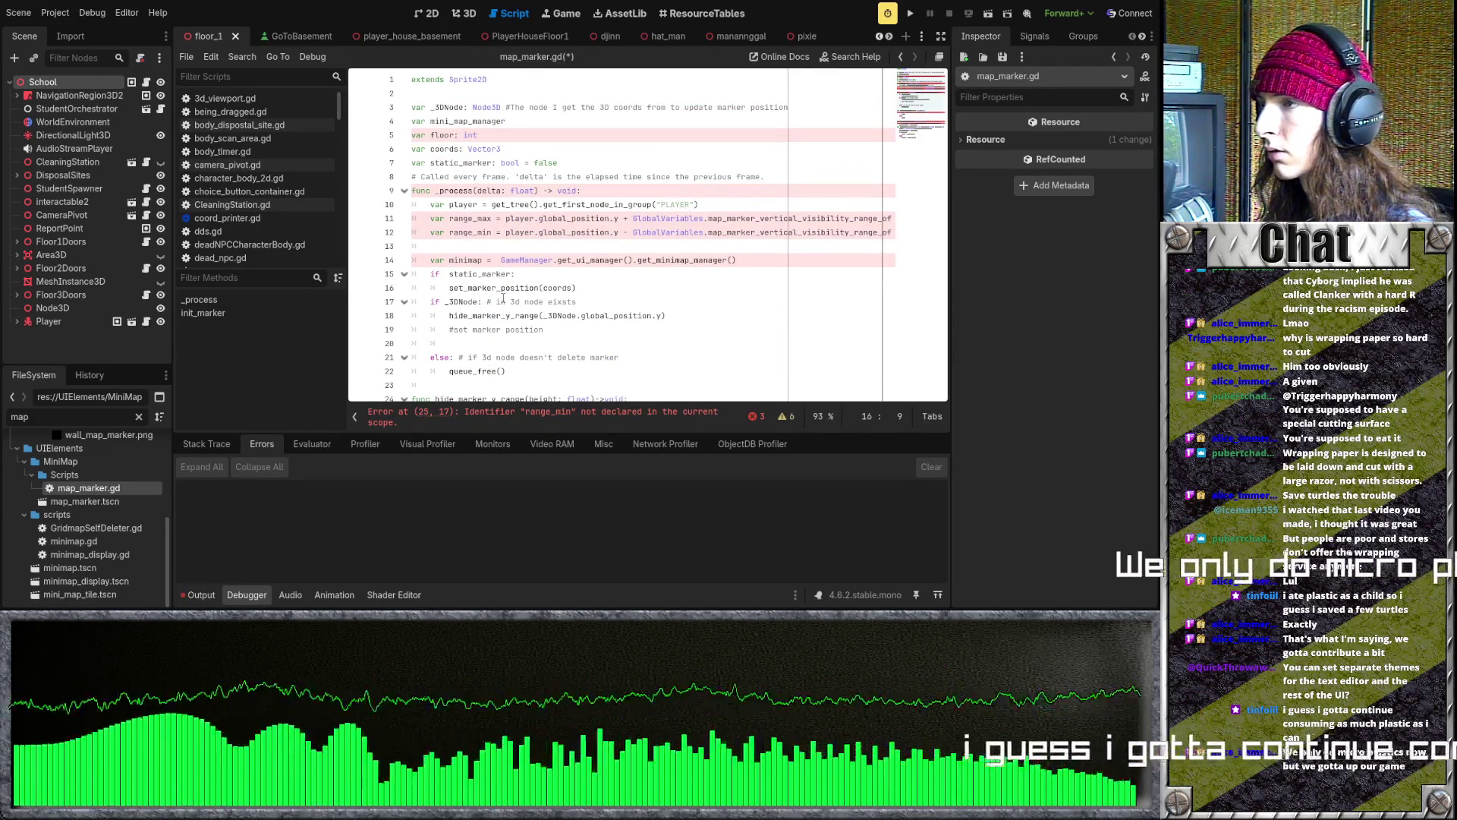
{"action": "left_click", "coordinate": [462, 234]}
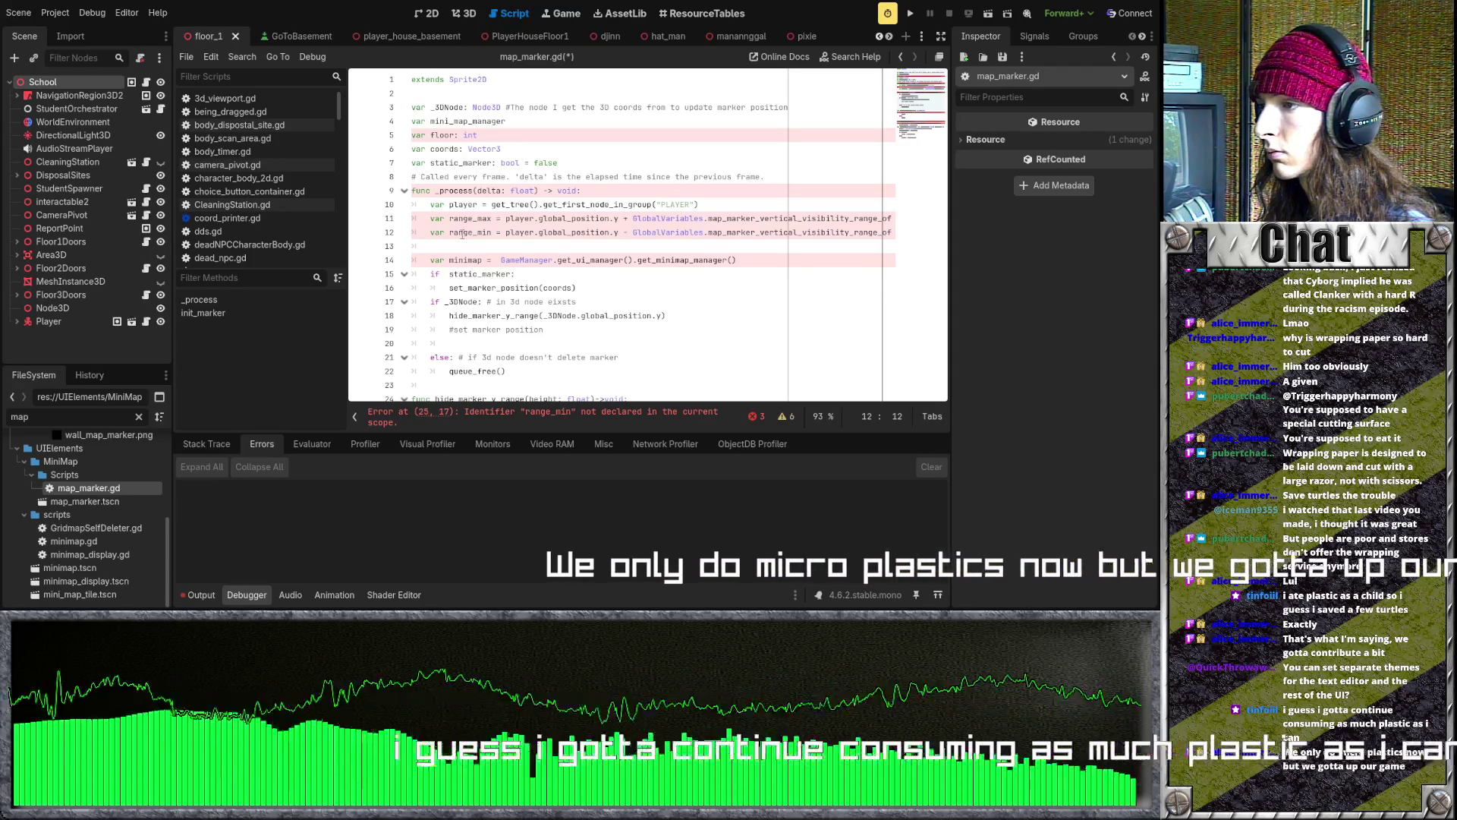
{"action": "scroll", "coordinate": [462, 235], "scroll_direction": "down", "scroll_amount": 3}
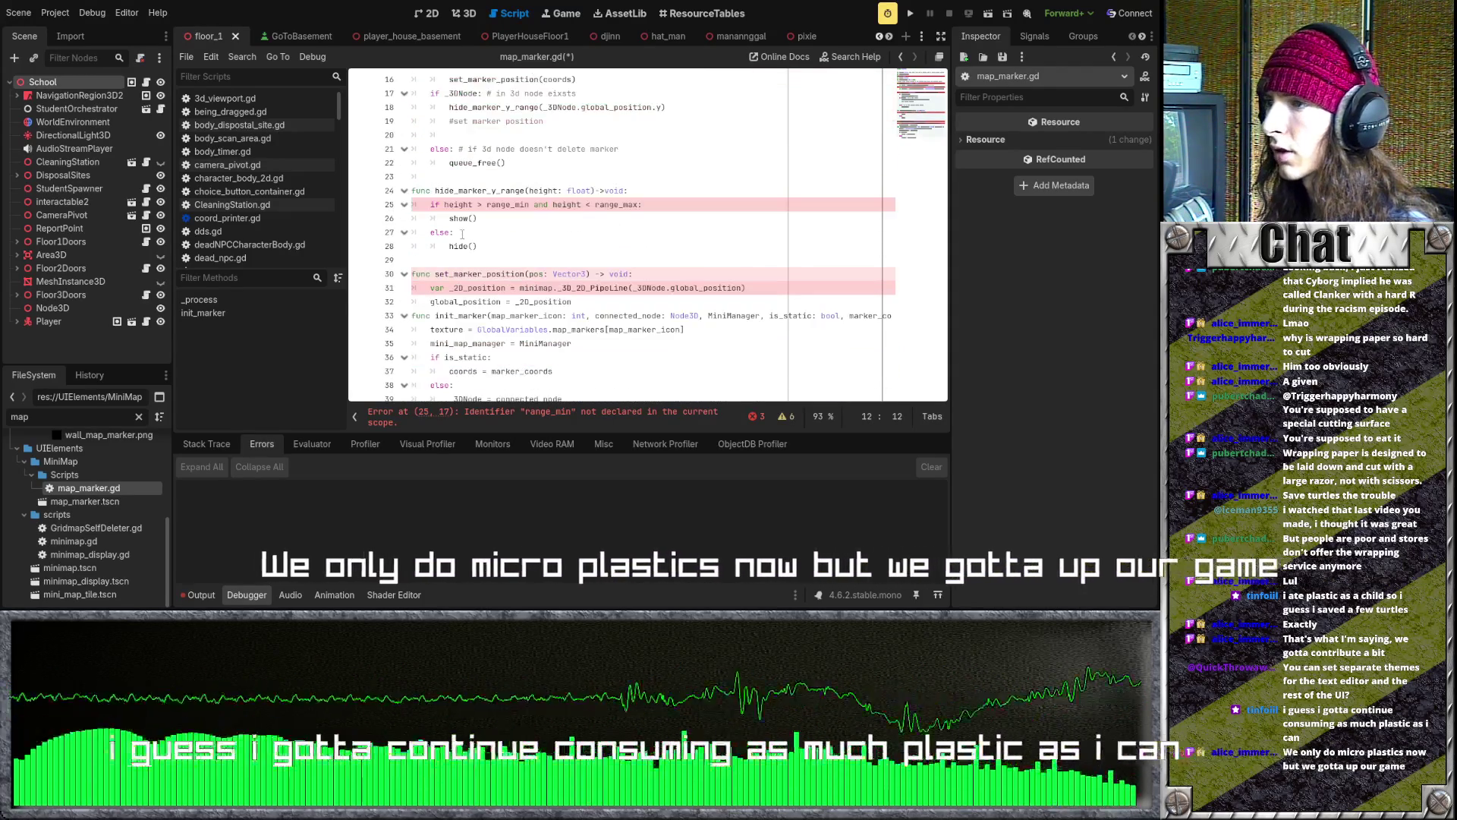
{"action": "scroll", "coordinate": [460, 234], "scroll_direction": "up", "scroll_amount": 3}
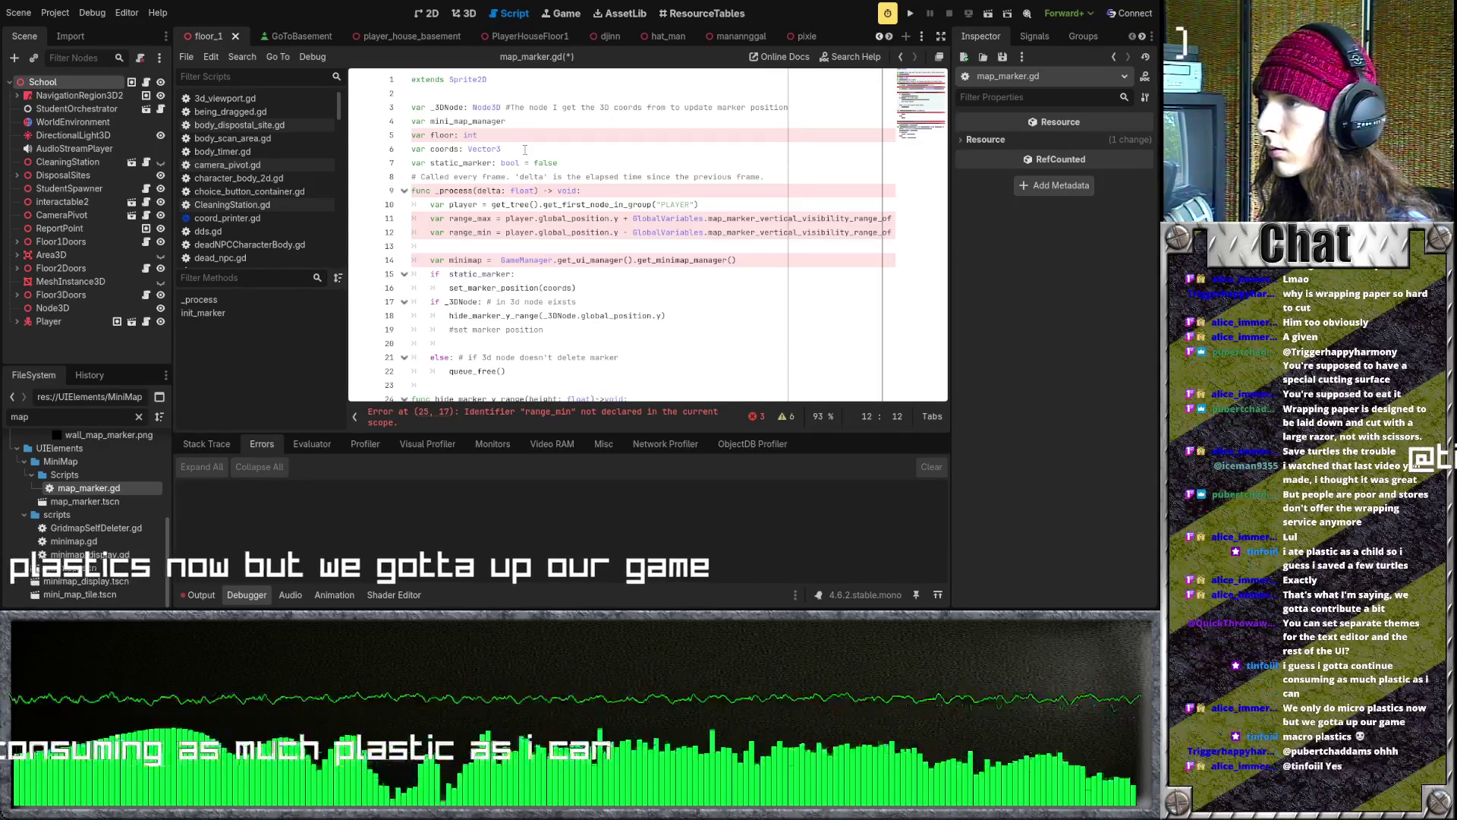
{"action": "left_click", "coordinate": [577, 162]}
{"action": "key", "text": "Return"}
{"action": "type", "text": "va"}
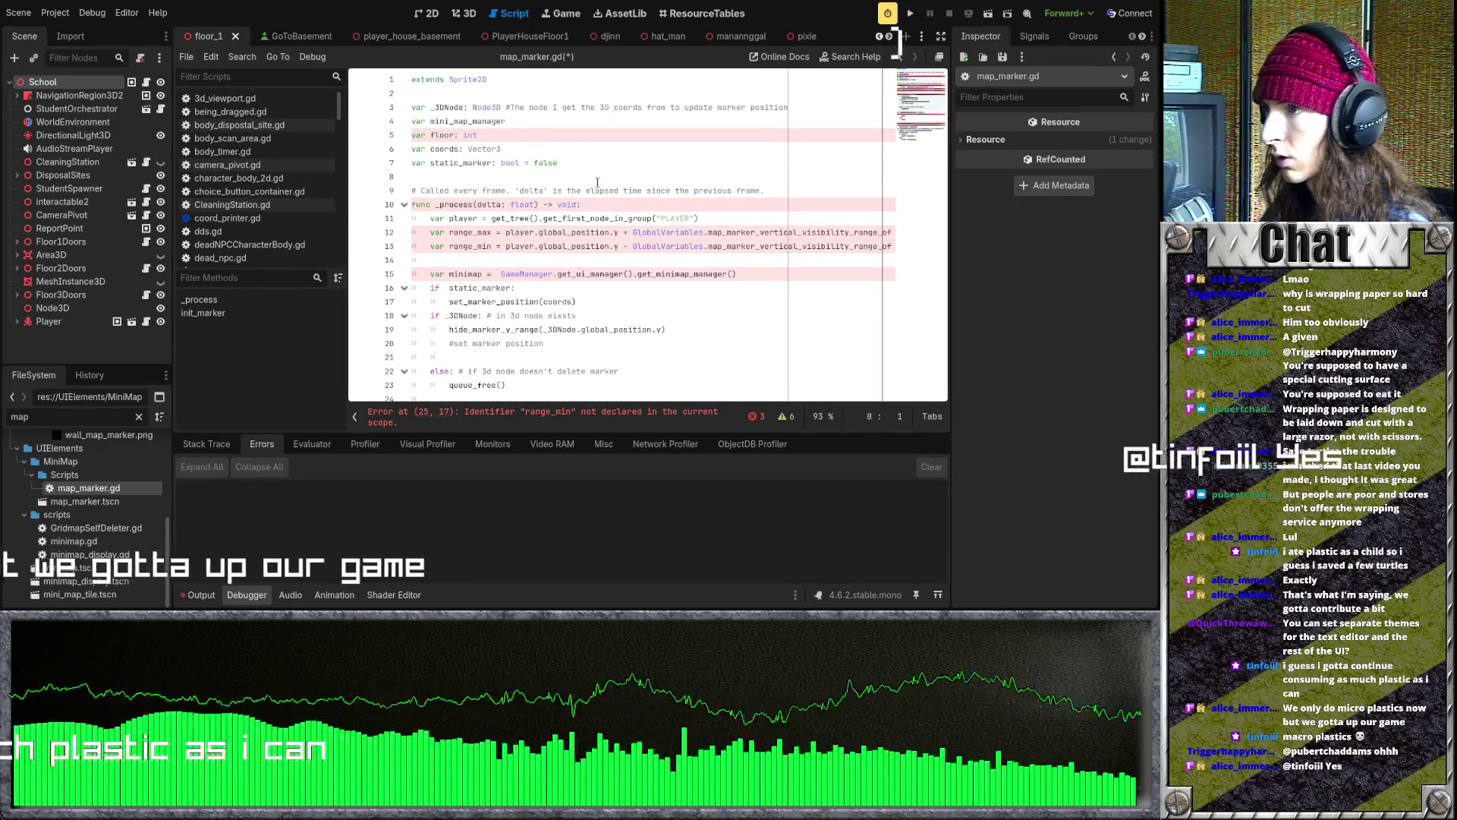
{"action": "type", "text": "r range_max"}
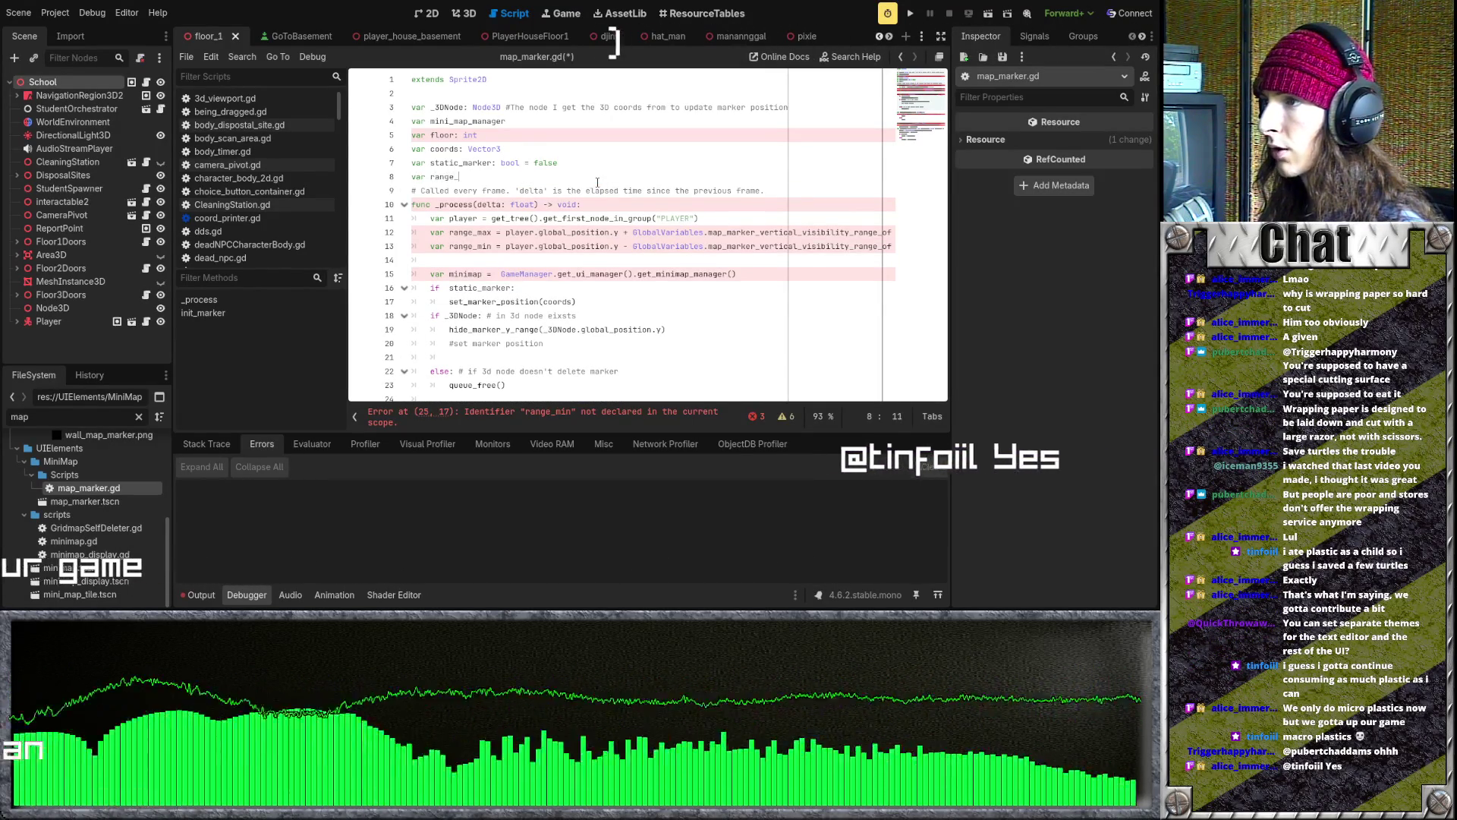
{"action": "key", "text": "Return"}
{"action": "type", "text": "var range_min"}
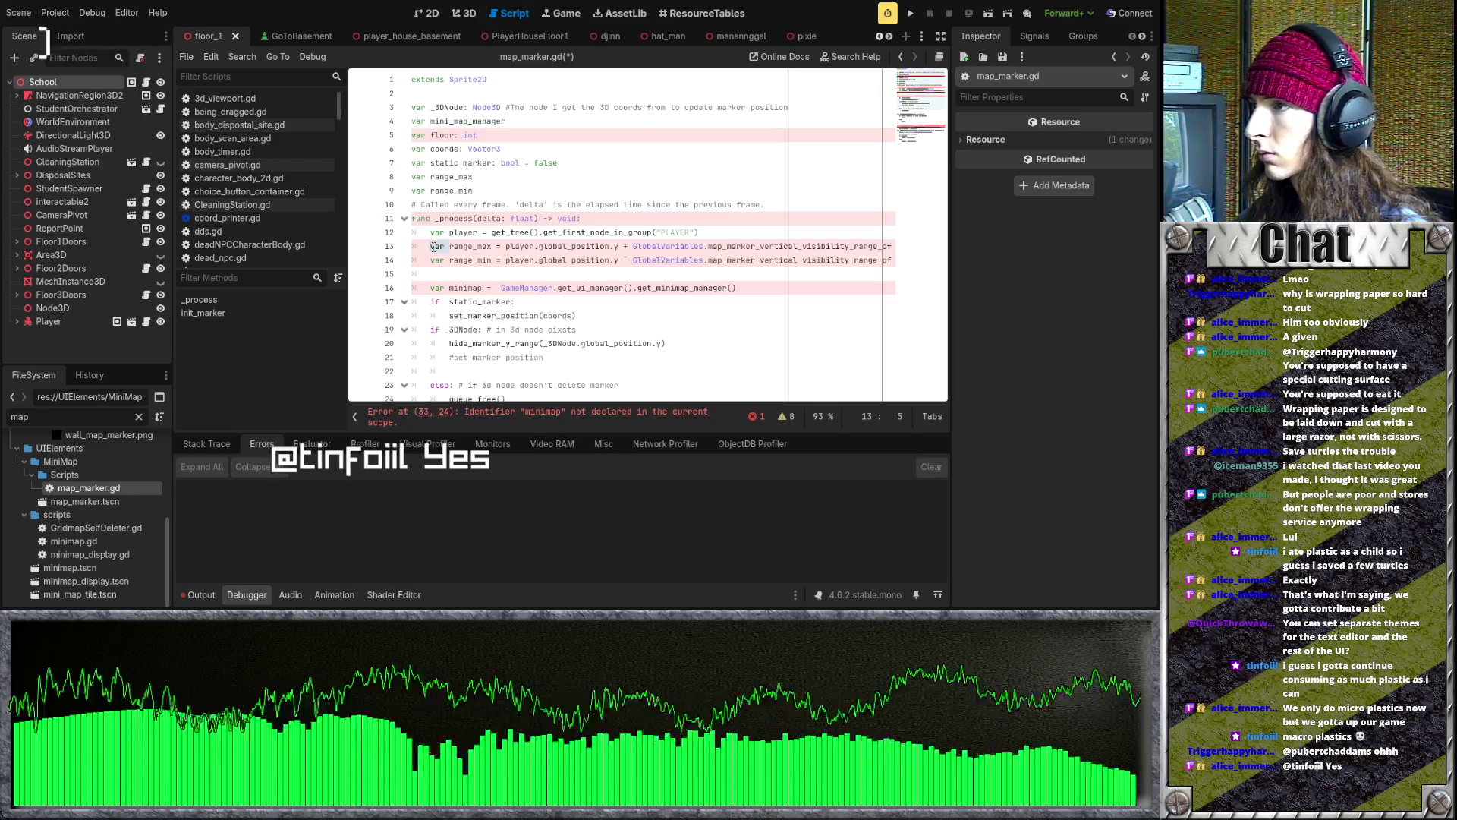
- Drop 'var' from the range_min assignment in _process and add a line for the minimap declaration
{"action": "left_click", "coordinate": [451, 260]}
{"action": "key", "text": "BackSpace"}
{"action": "key", "text": "BackSpace"}
{"action": "key", "text": "BackSpace"}
{"action": "scroll", "coordinate": [516, 259], "scroll_direction": "down", "scroll_amount": 4}
{"action": "scroll", "coordinate": [514, 249], "scroll_direction": "up", "scroll_amount": 4}
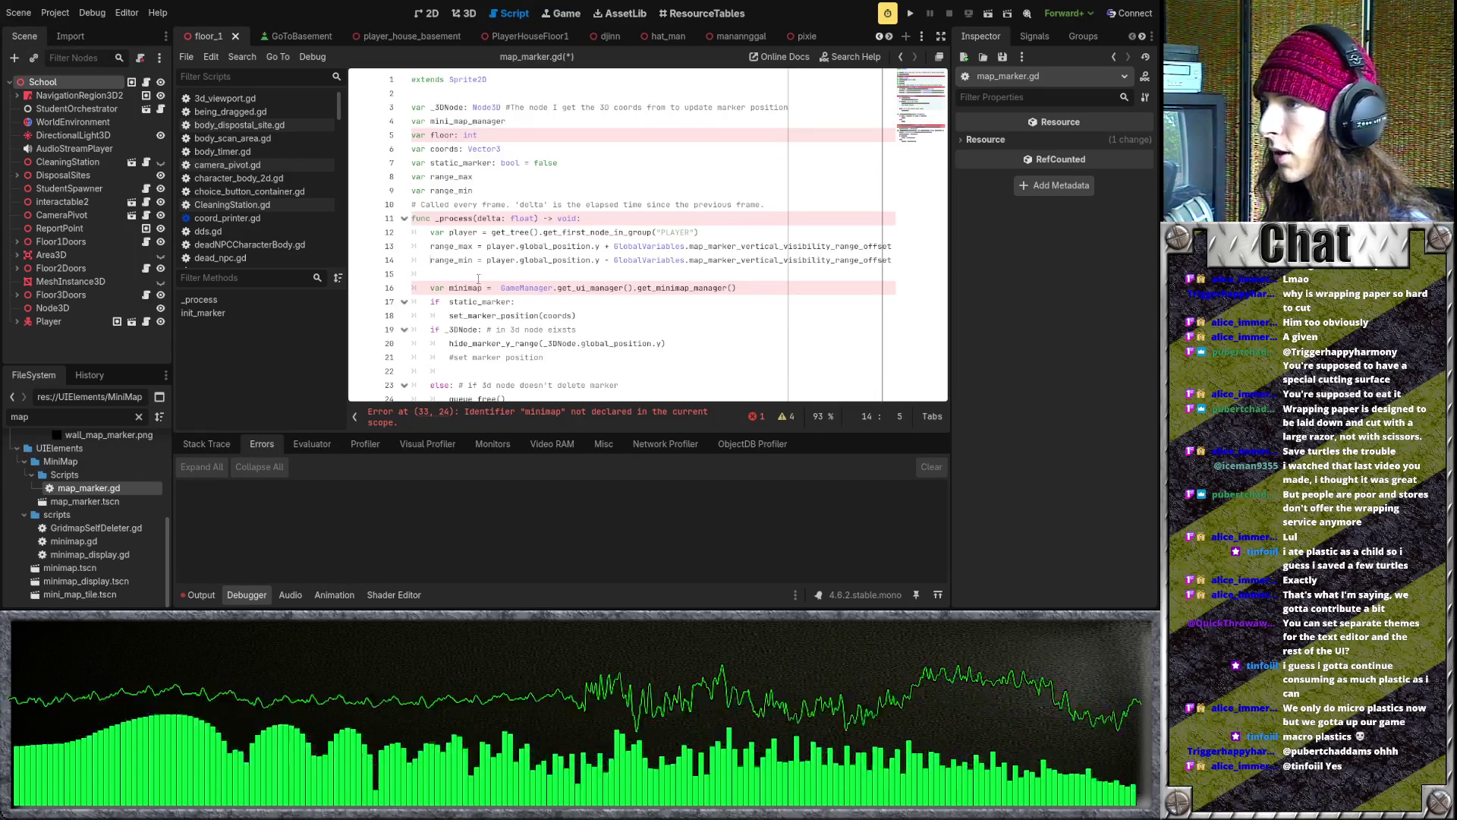
{"action": "key", "text": "Return"}
{"action": "type", "text": "var minimap"}
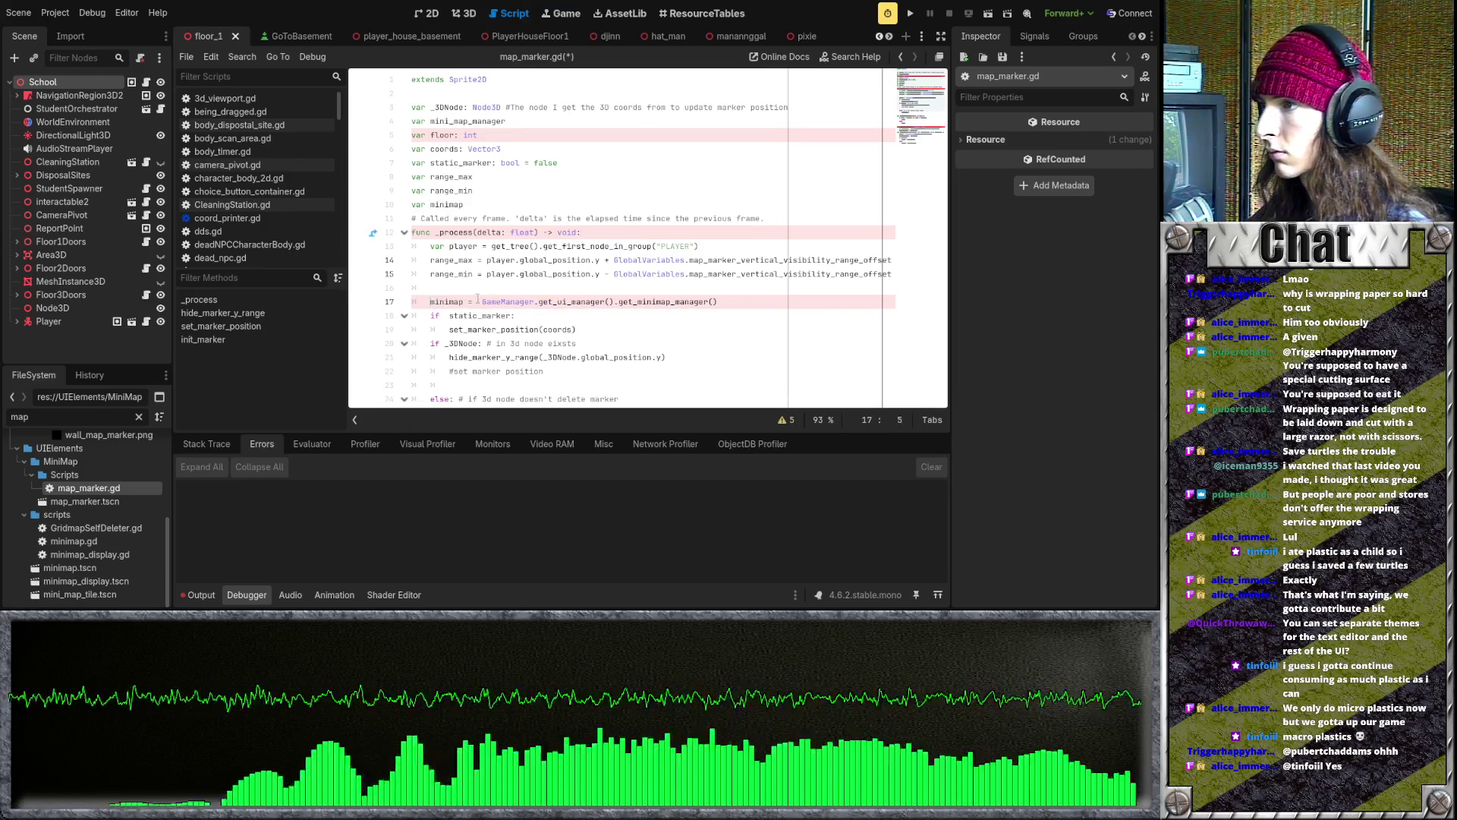
{"action": "scroll", "coordinate": [554, 267], "scroll_direction": "down", "scroll_amount": 1}
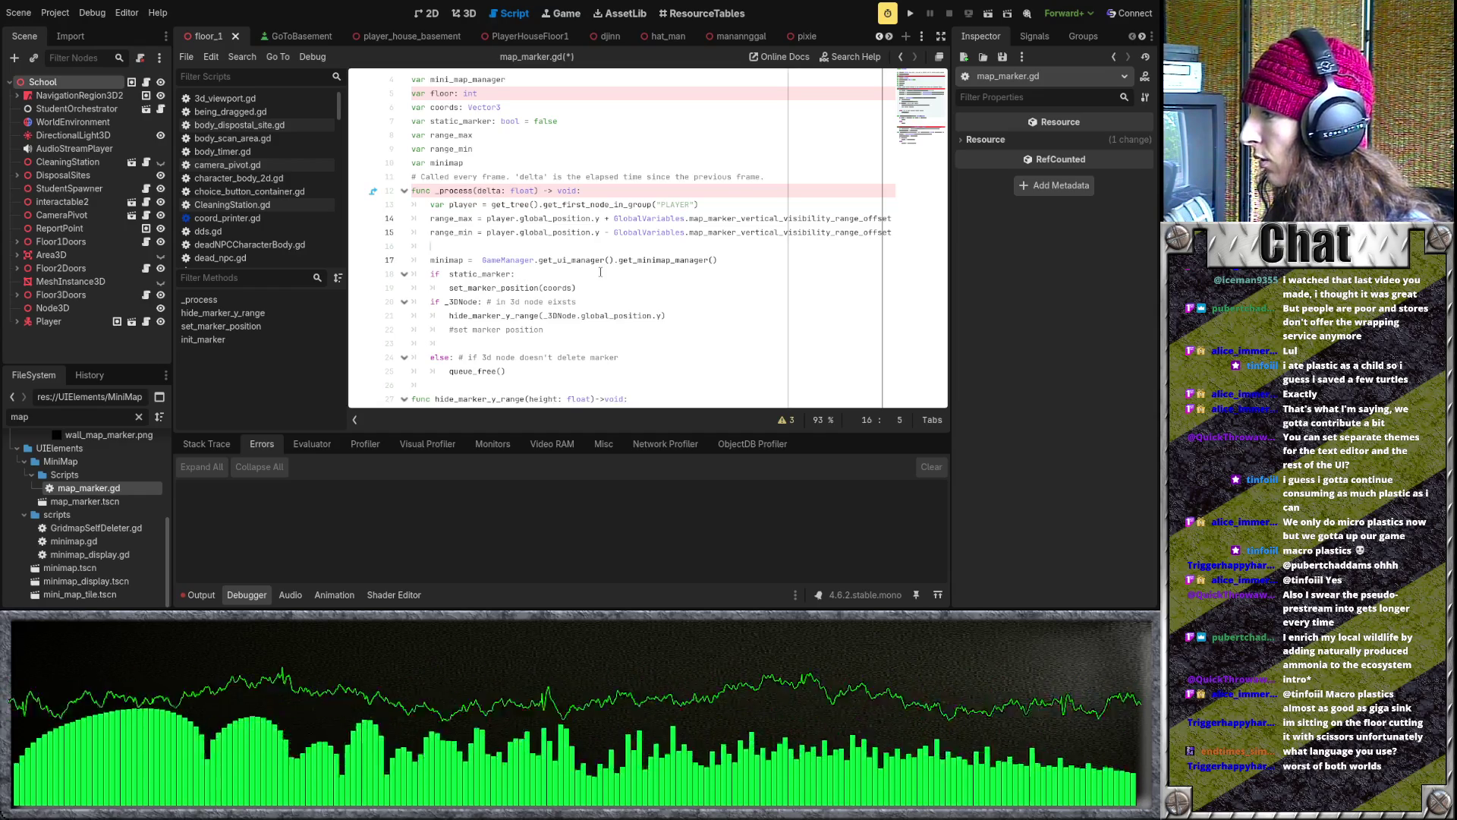
- Insert a blank line after the set_marker_position function body at line 35
{"action": "left_click", "coordinate": [584, 288]}
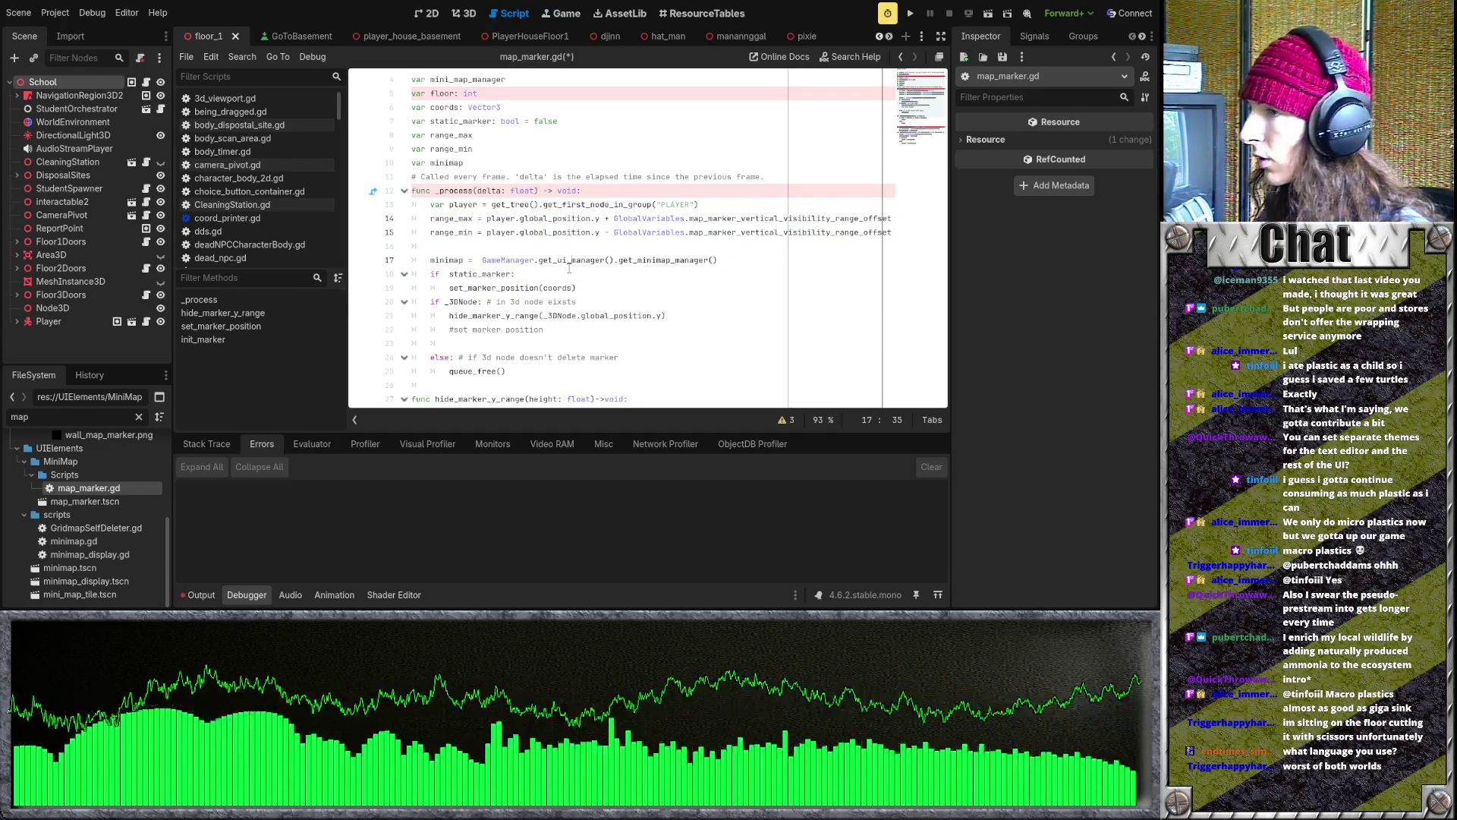
{"action": "left_click_drag", "start_coordinate": [436, 157], "coordinate": [600, 287]}
{"action": "left_click", "coordinate": [605, 282]}
{"action": "scroll", "coordinate": [607, 282], "scroll_direction": "up", "scroll_amount": 1}
{"action": "left_click", "coordinate": [506, 208]}
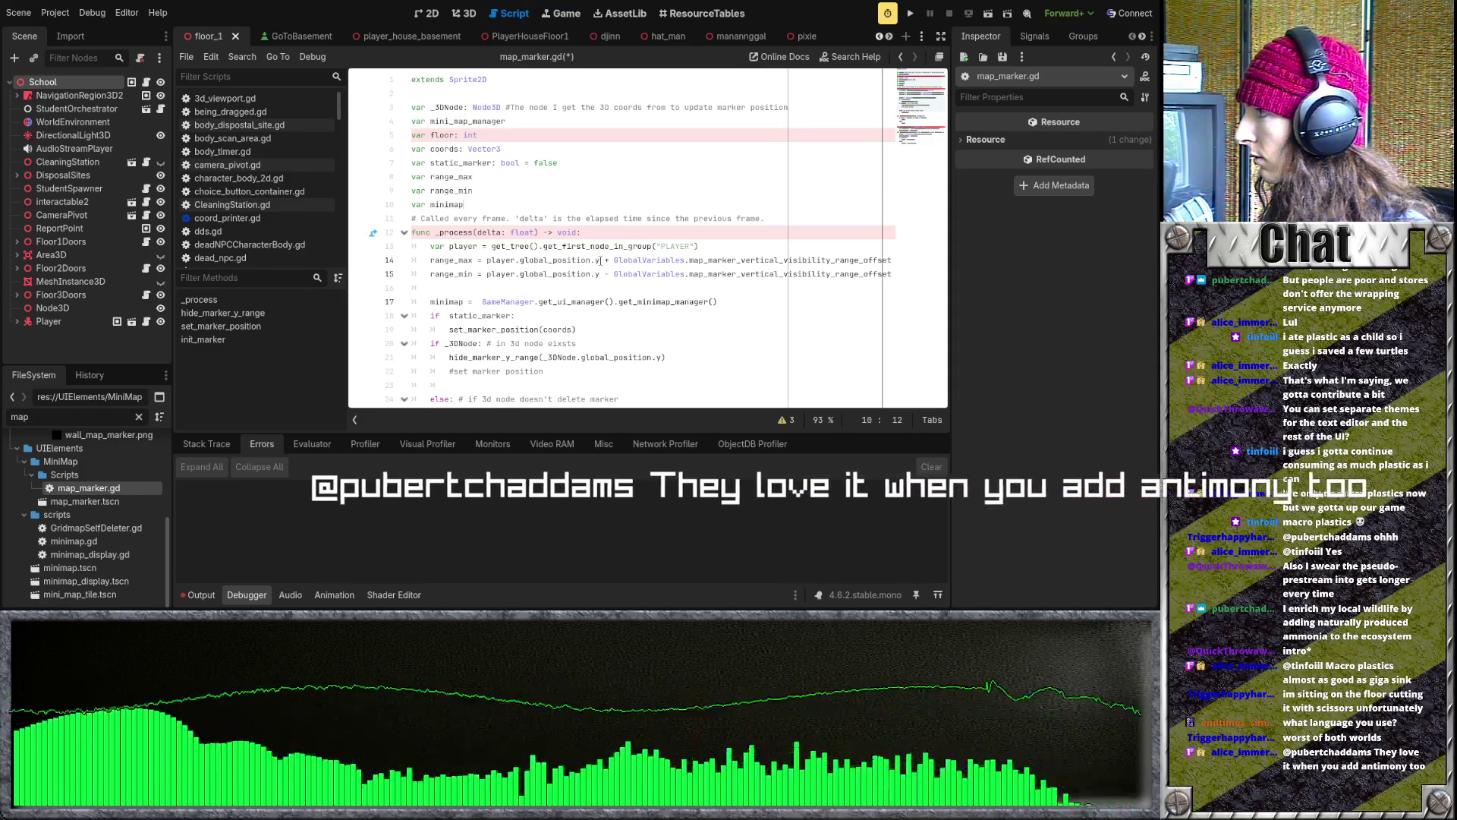
{"action": "left_click", "coordinate": [556, 214]}
{"action": "scroll", "coordinate": [621, 251], "scroll_direction": "down", "scroll_amount": 7}
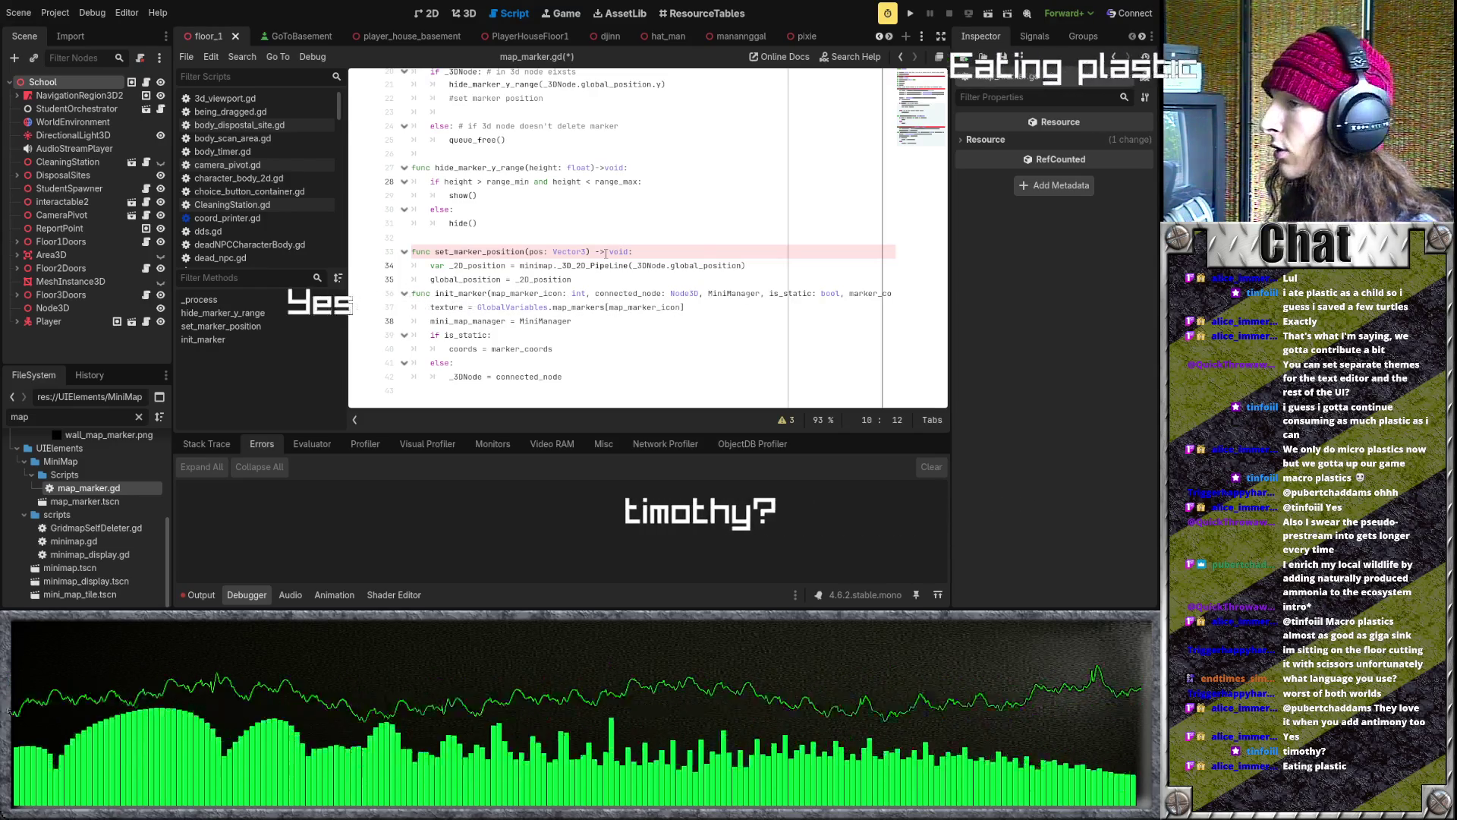
{"action": "left_click", "coordinate": [606, 233]}
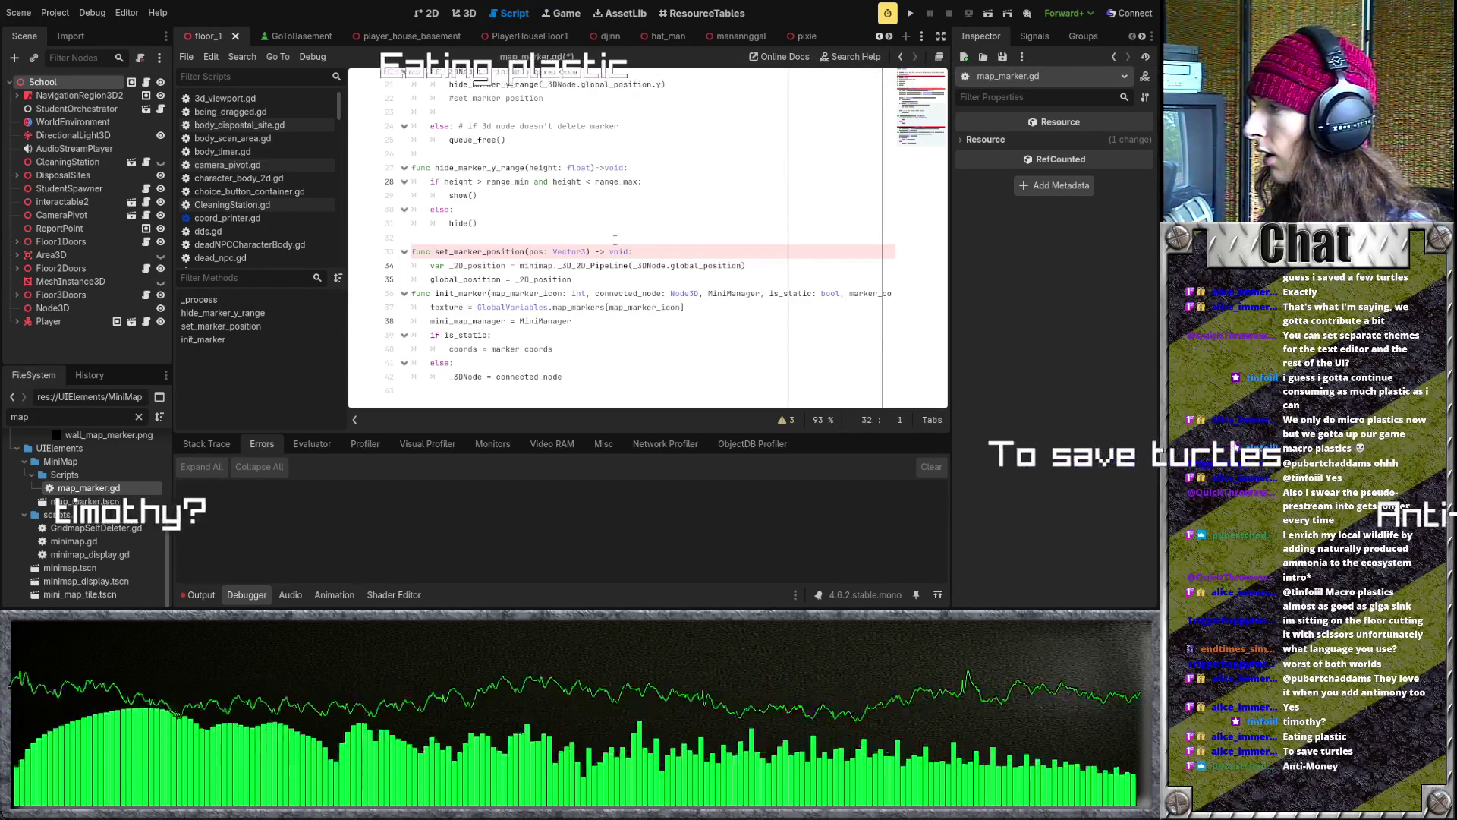
{"action": "left_click", "coordinate": [602, 278]}
{"action": "key", "text": "Return"}
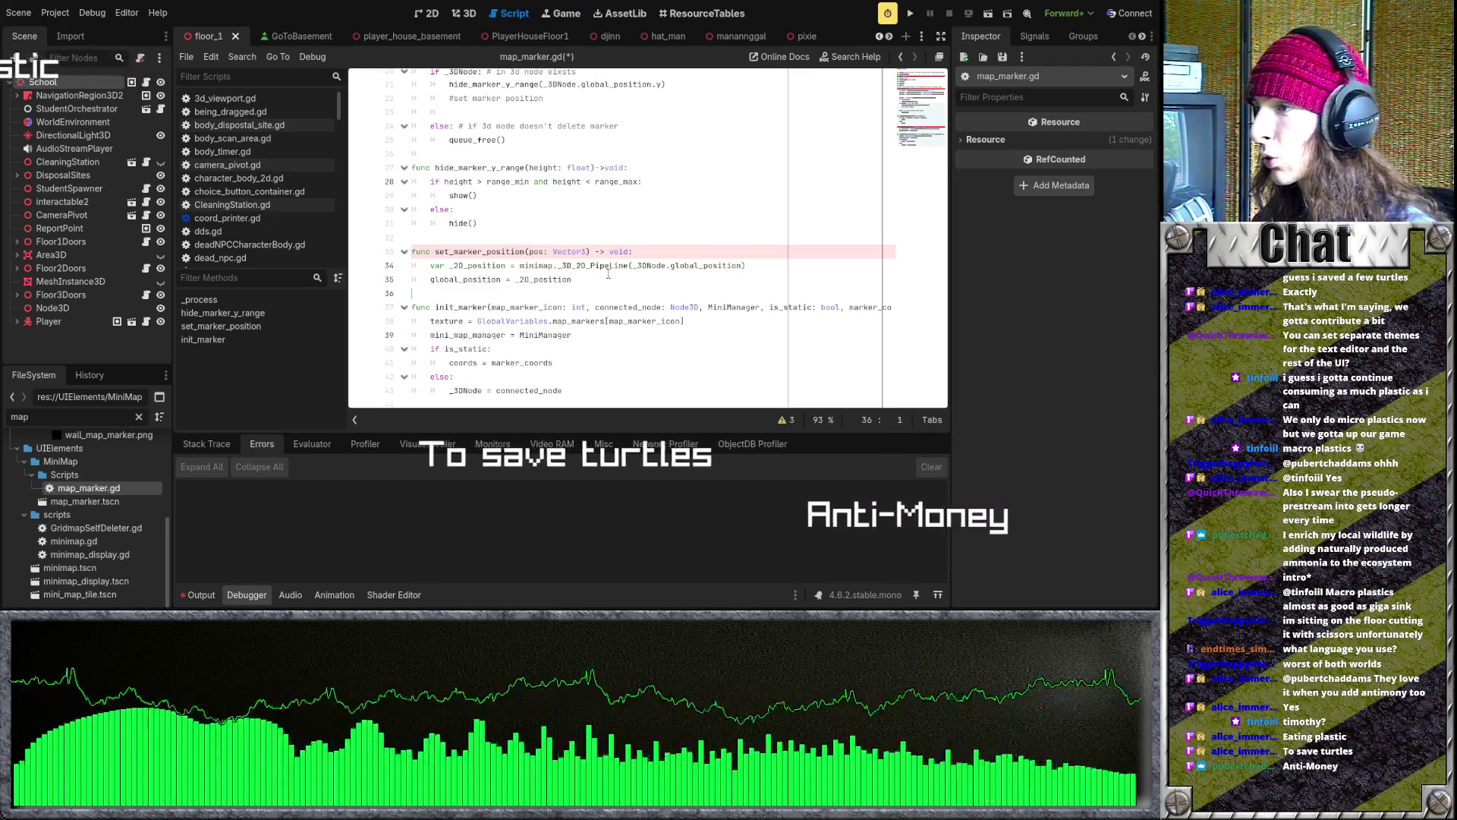
- Insert a blank line after the var minimap declaration to separate the variables
{"action": "scroll", "coordinate": [611, 279], "scroll_direction": "up", "scroll_amount": 2}
{"action": "scroll", "coordinate": [615, 284], "scroll_direction": "up", "scroll_amount": 5}
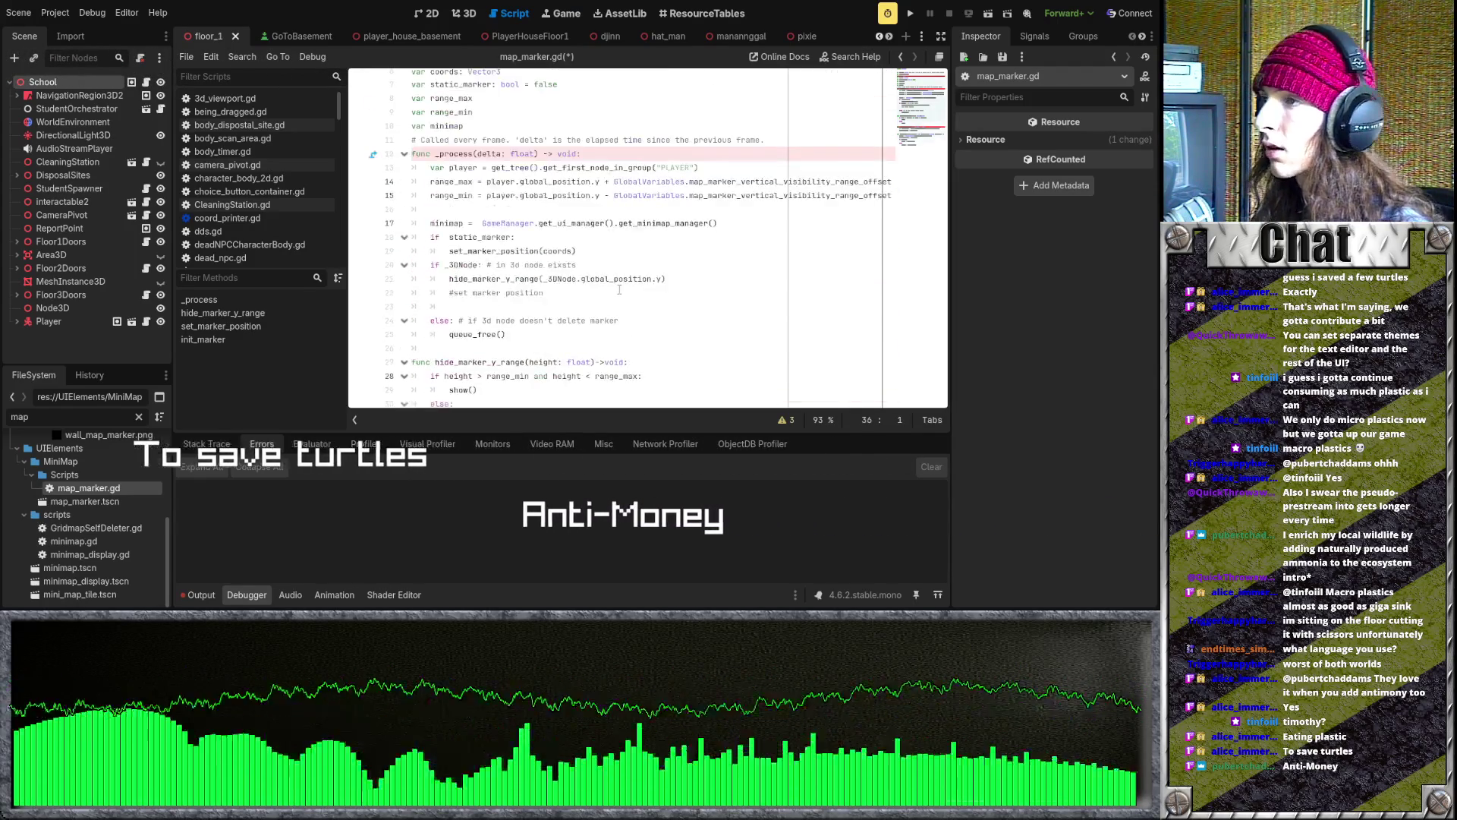
{"action": "left_click", "coordinate": [536, 205]}
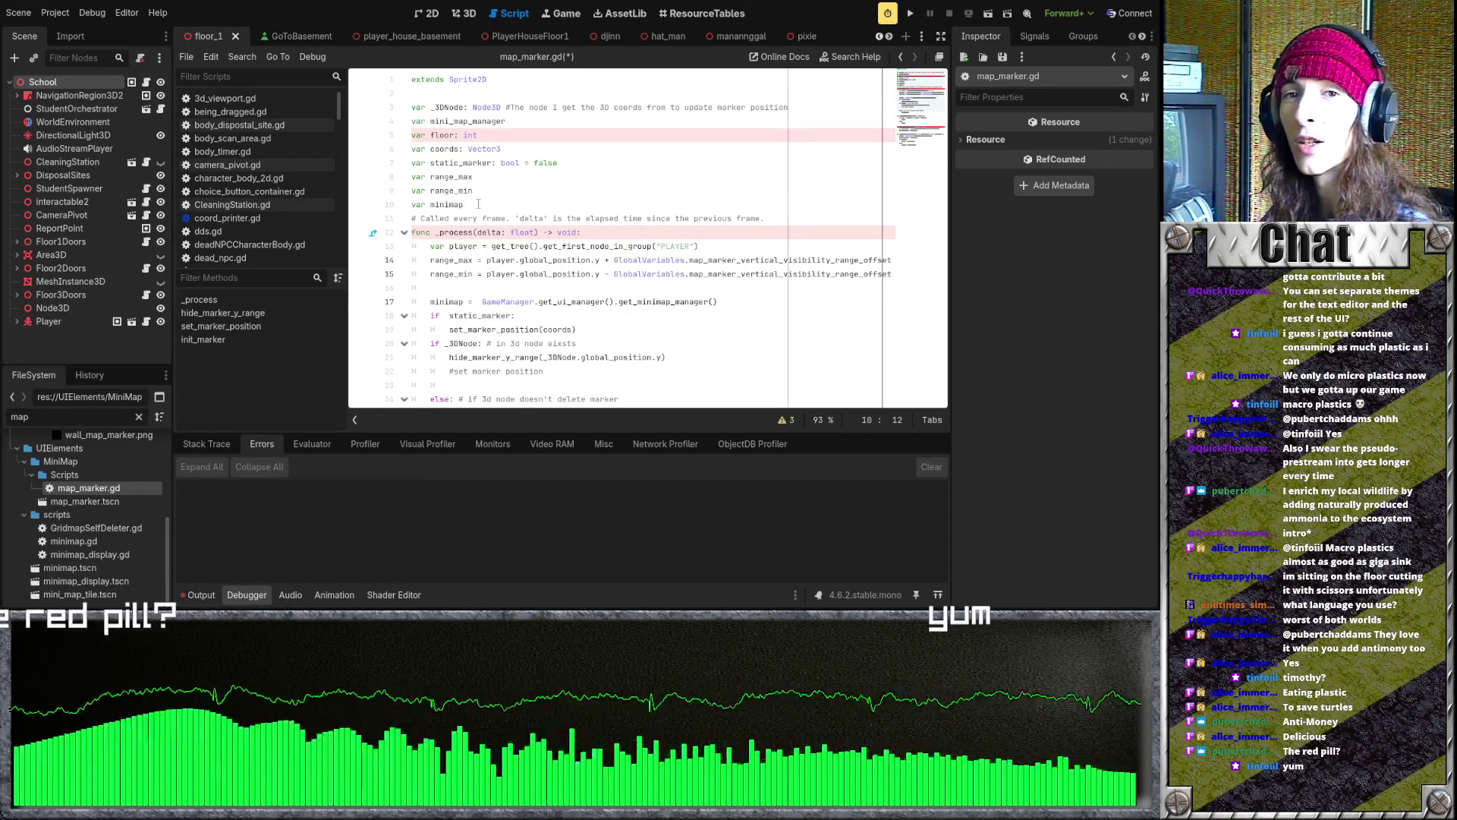
{"action": "key", "text": "Return"}
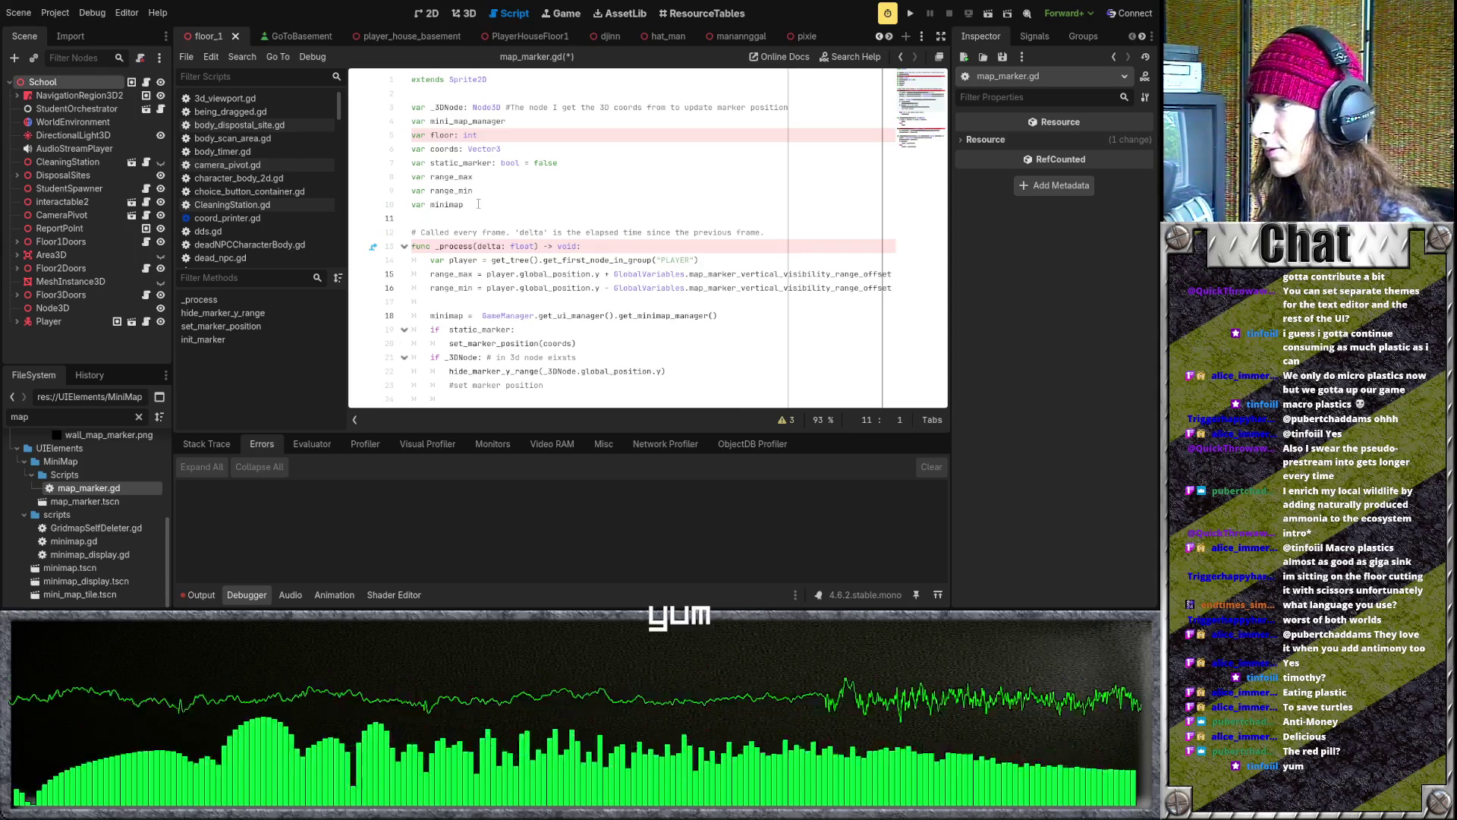
{"action": "scroll", "coordinate": [469, 208], "scroll_direction": "down", "scroll_amount": 4}
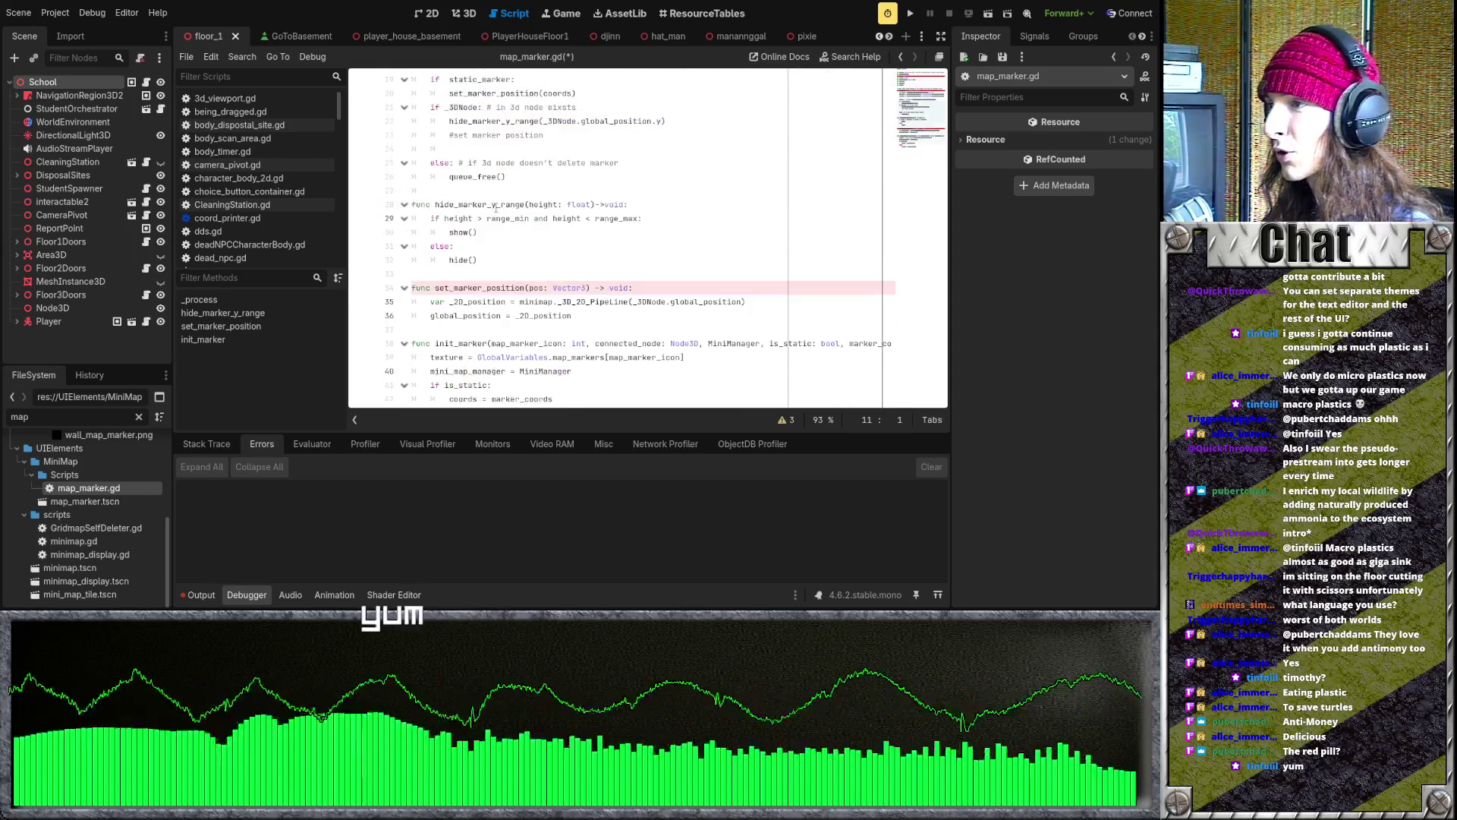
{"action": "scroll", "coordinate": [494, 209], "scroll_direction": "up", "scroll_amount": 1}
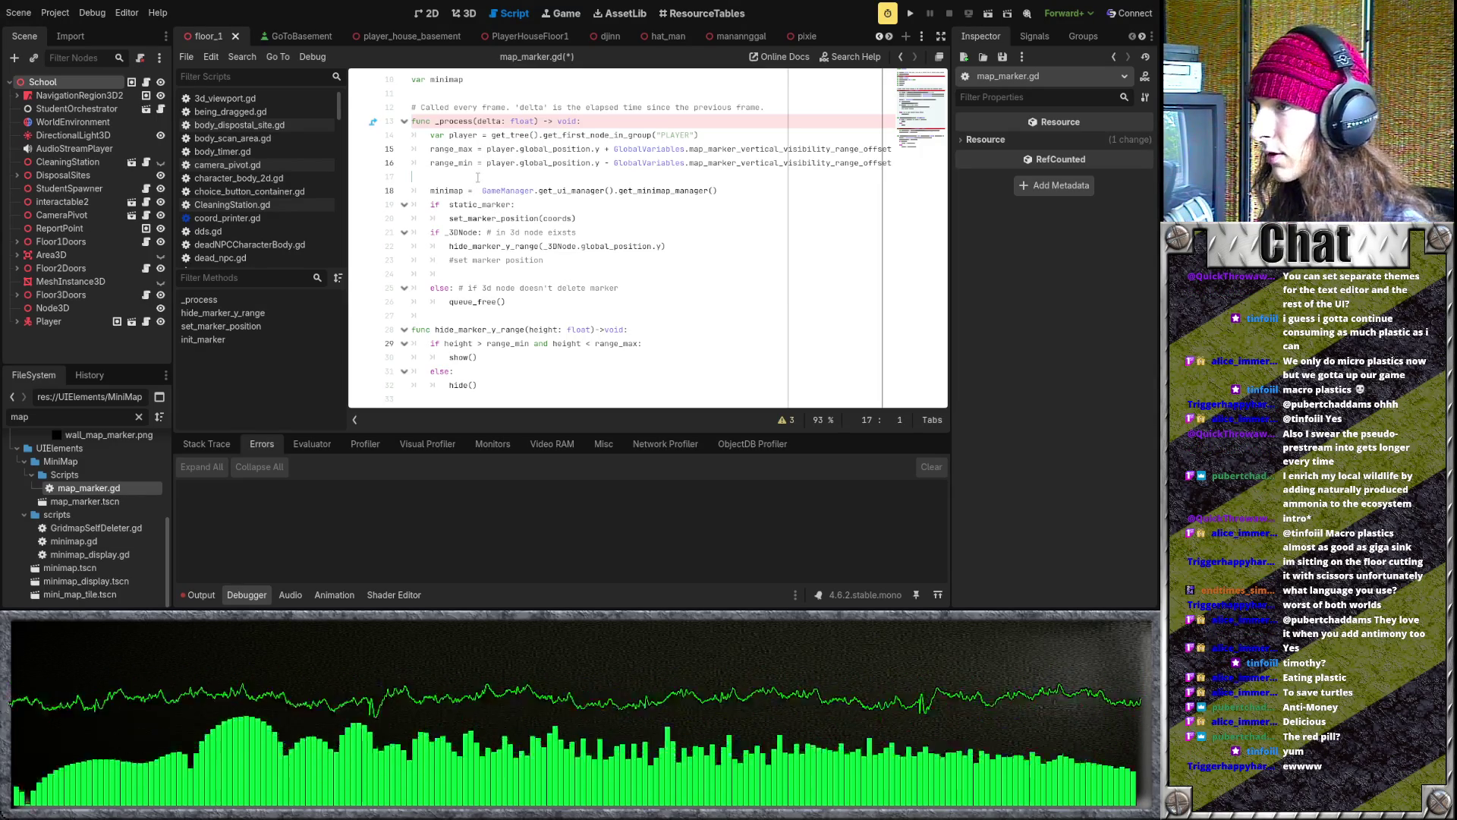
{"action": "left_click", "coordinate": [463, 316]}
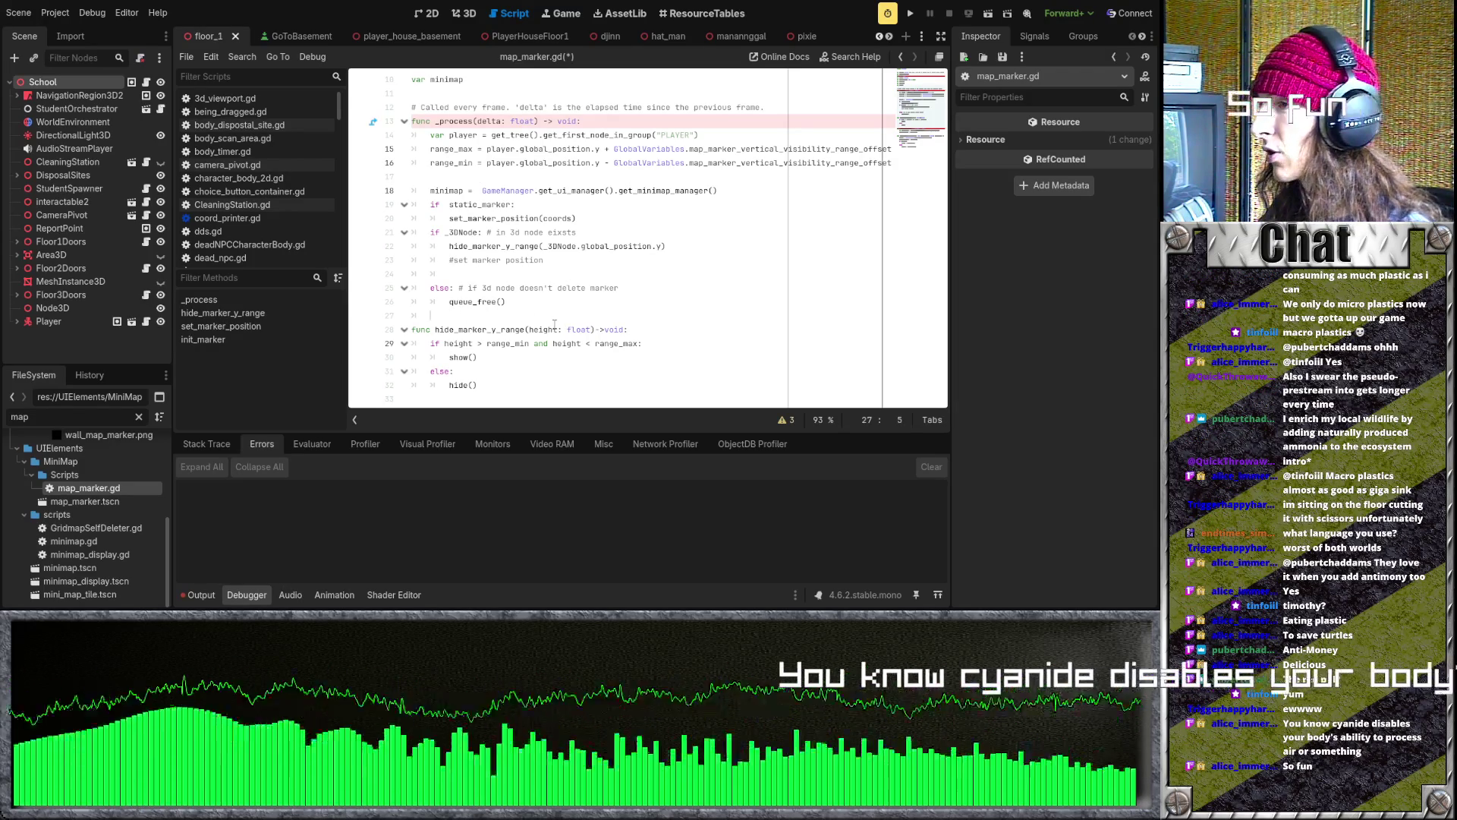
{"action": "left_click", "coordinate": [508, 274]}
{"action": "scroll", "coordinate": [505, 280], "scroll_direction": "down", "scroll_amount": 2}
{"action": "left_click", "coordinate": [498, 311]}
{"action": "scroll", "coordinate": [497, 299], "scroll_direction": "down", "scroll_amount": 2}
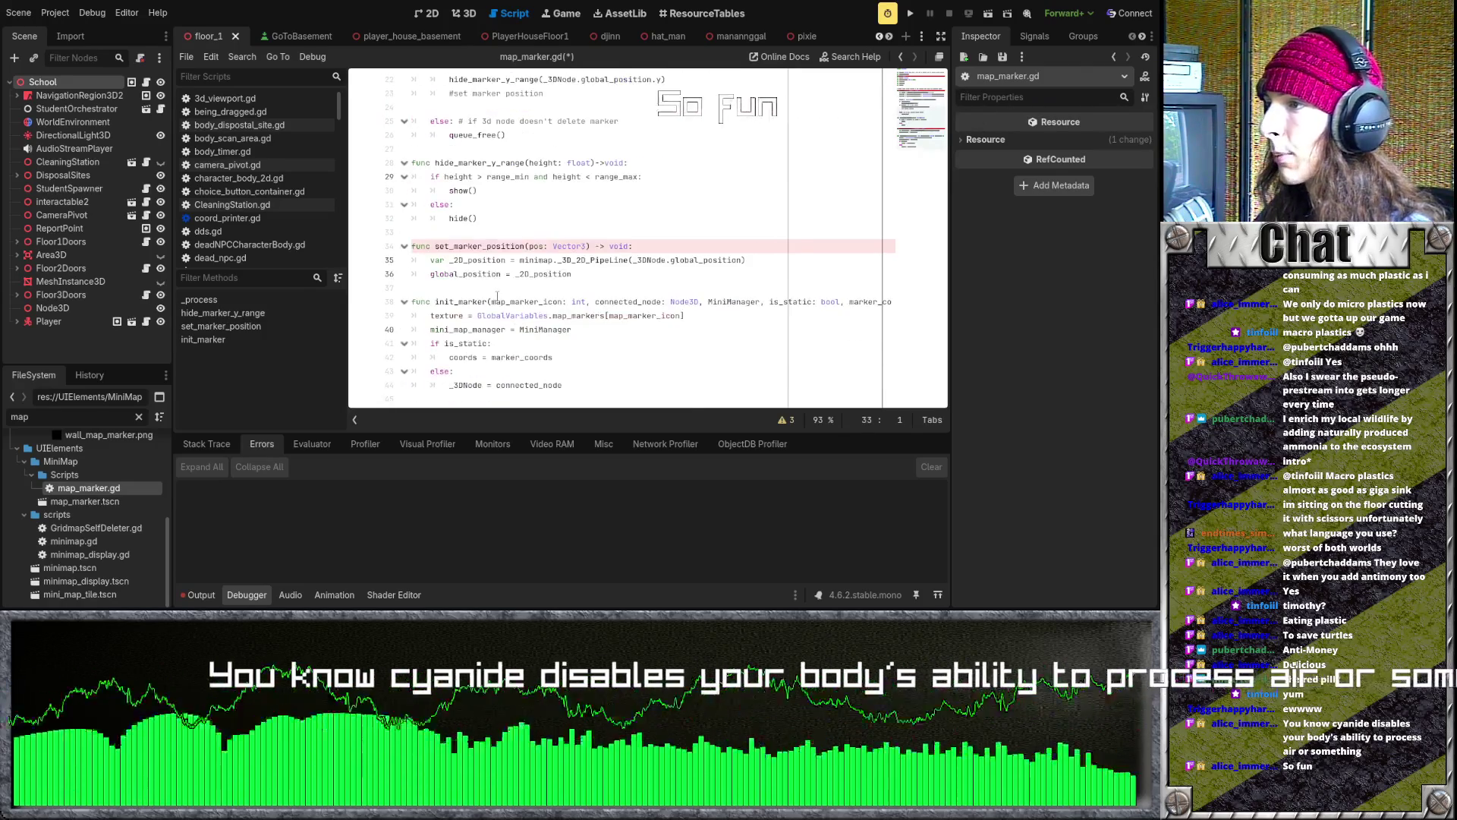
{"action": "scroll", "coordinate": [509, 299], "scroll_direction": "up", "scroll_amount": 2}
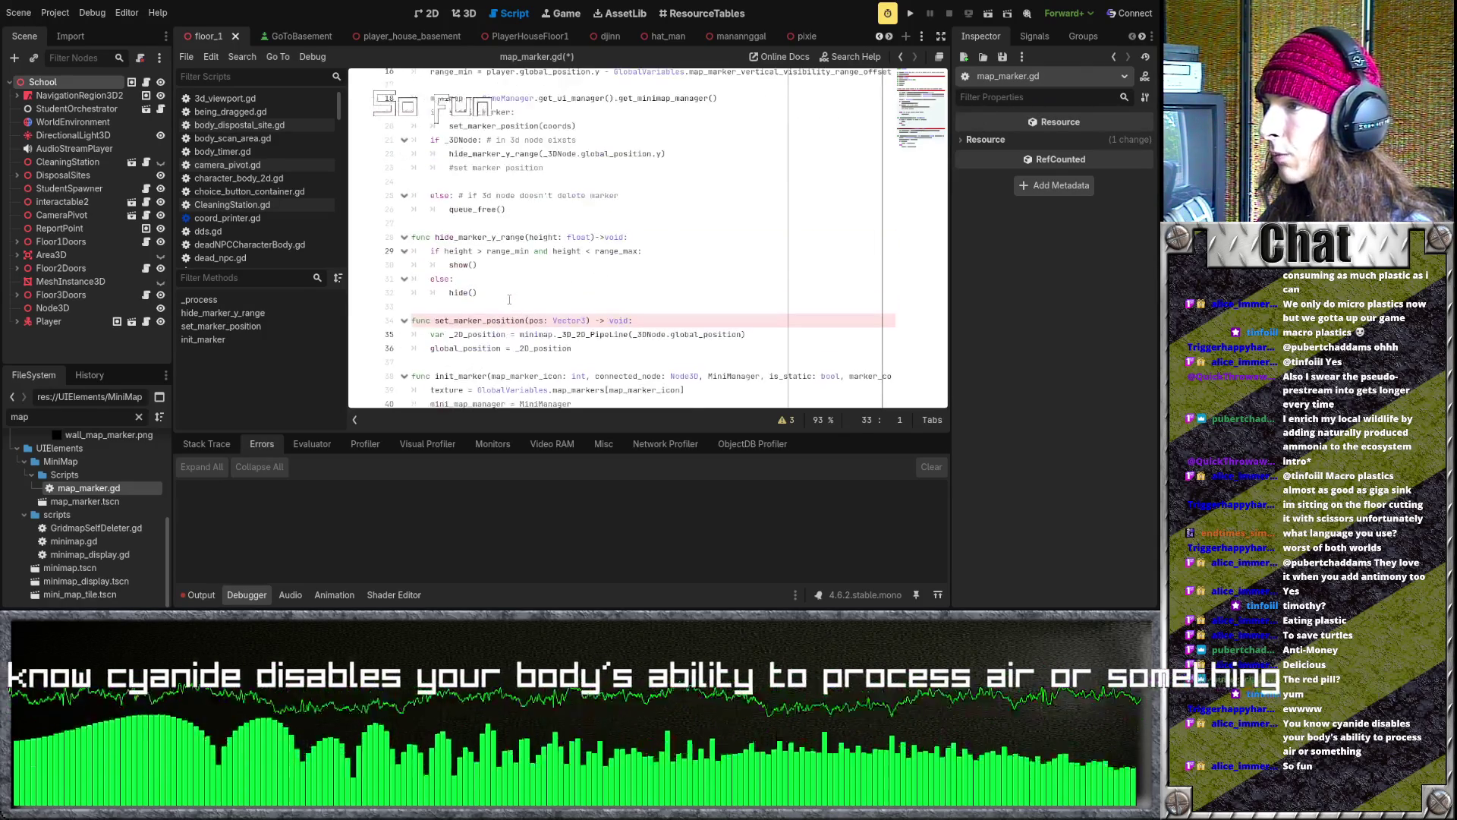
{"action": "scroll", "coordinate": [511, 304], "scroll_direction": "up", "scroll_amount": 2}
{"action": "left_click", "coordinate": [512, 307]}
{"action": "scroll", "coordinate": [512, 307], "scroll_direction": "up", "scroll_amount": 1}
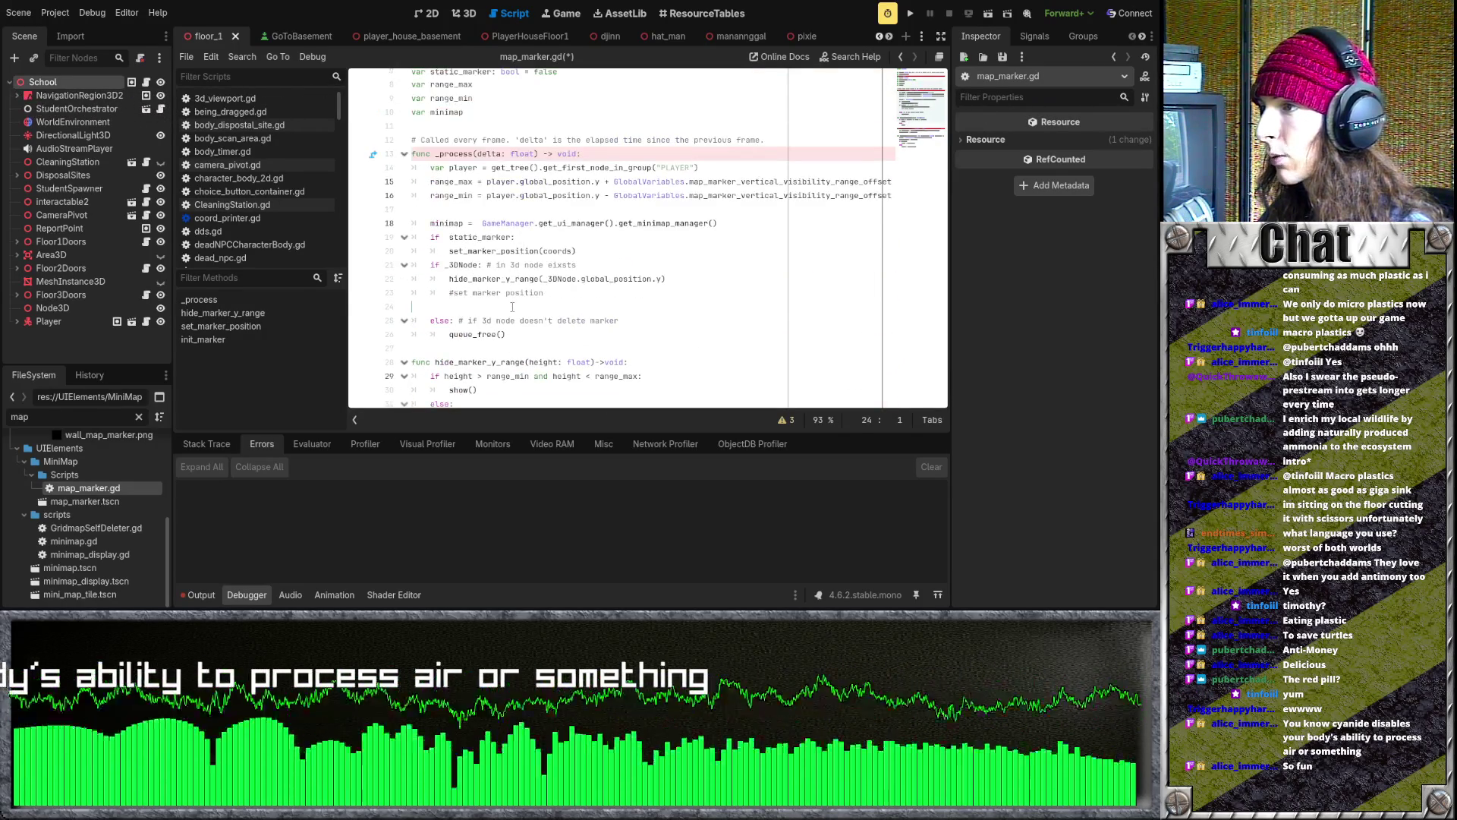
{"action": "scroll", "coordinate": [512, 307], "scroll_direction": "up", "scroll_amount": 2}
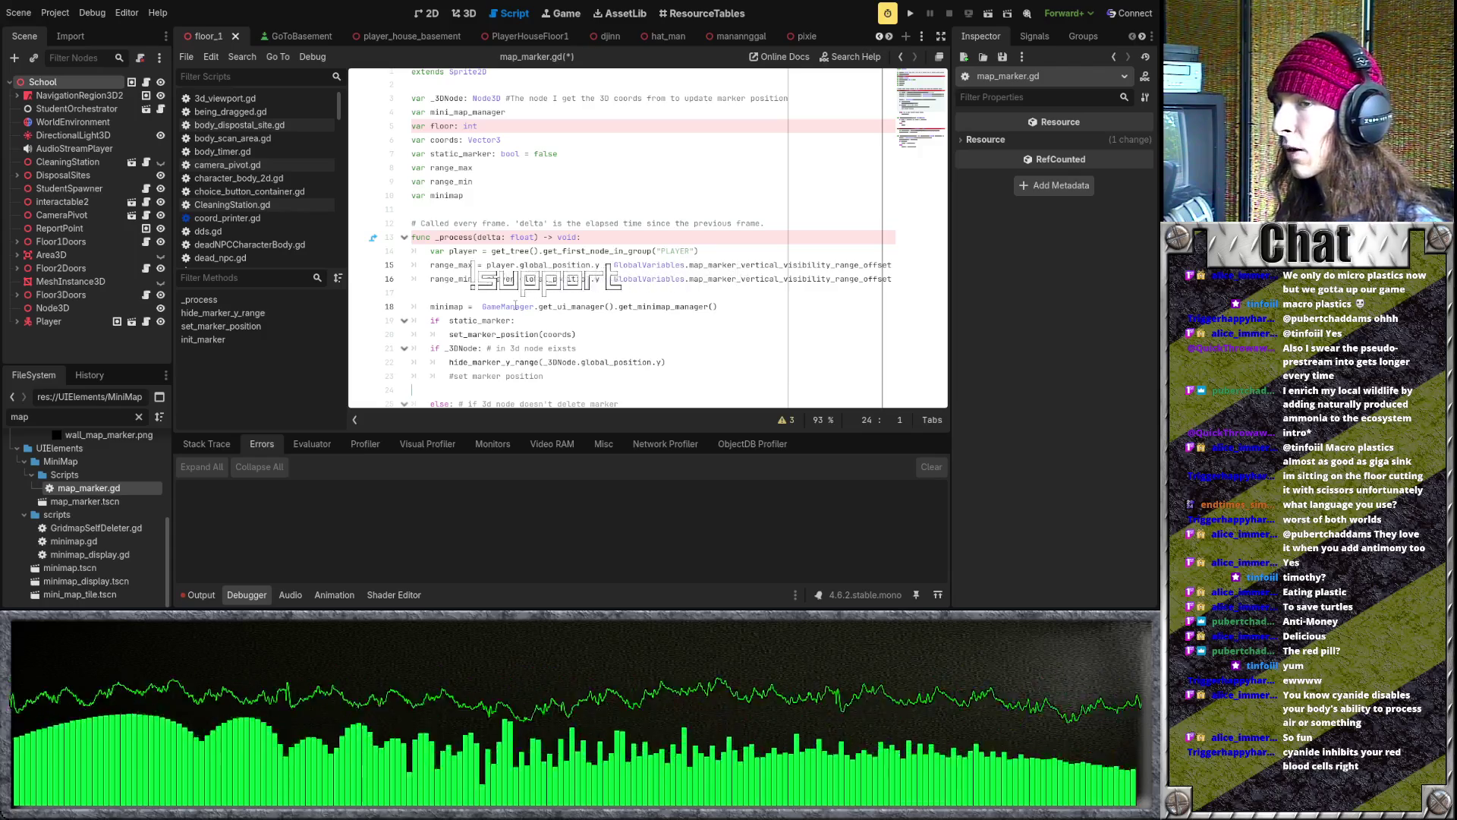
{"action": "left_click", "coordinate": [519, 298]}
{"action": "scroll", "coordinate": [531, 303], "scroll_direction": "down", "scroll_amount": 3}
{"action": "scroll", "coordinate": [542, 312], "scroll_direction": "down", "scroll_amount": 4}
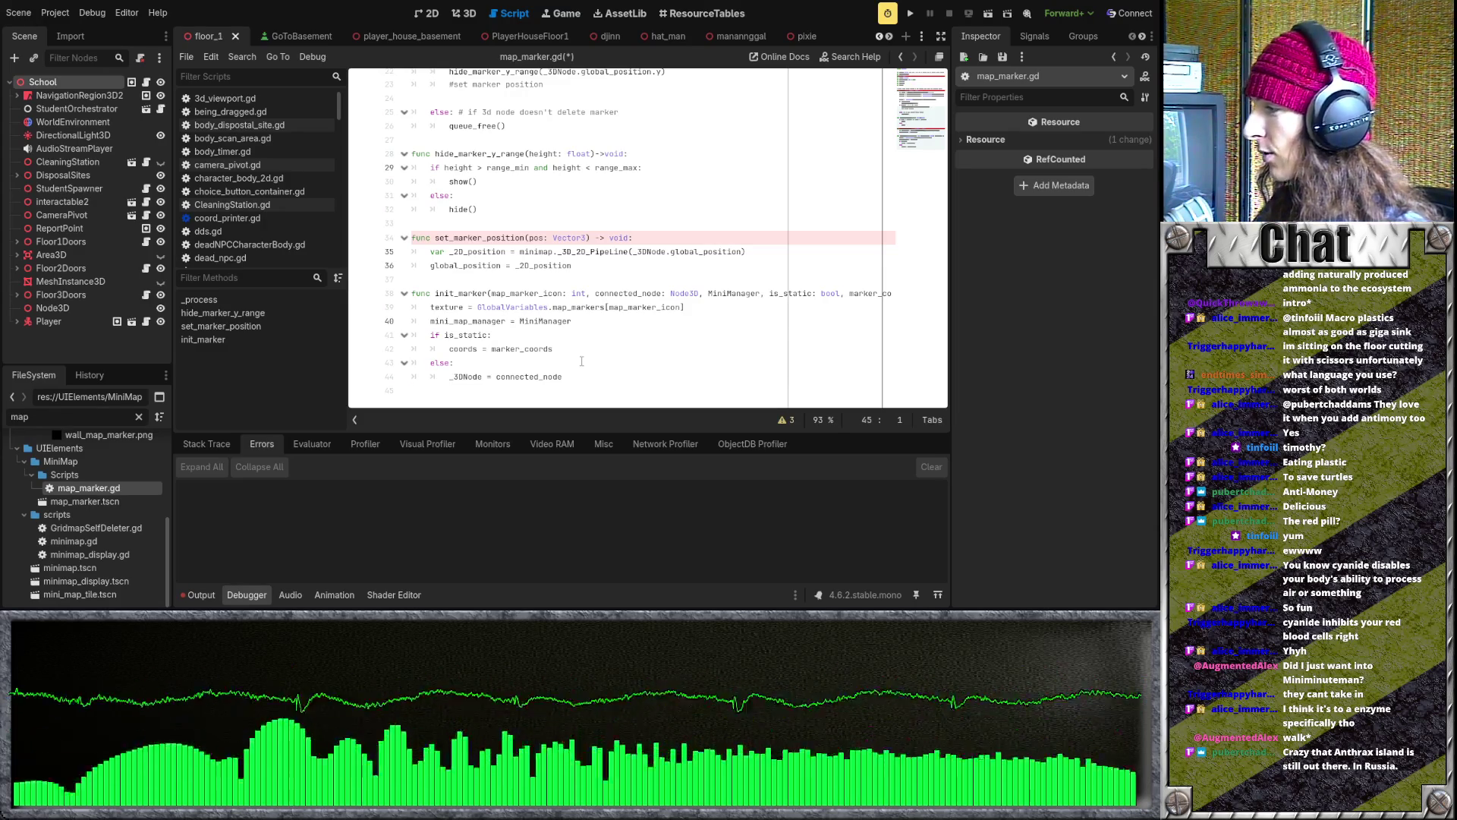
{"action": "scroll", "coordinate": [581, 362], "scroll_direction": "up", "scroll_amount": 4}
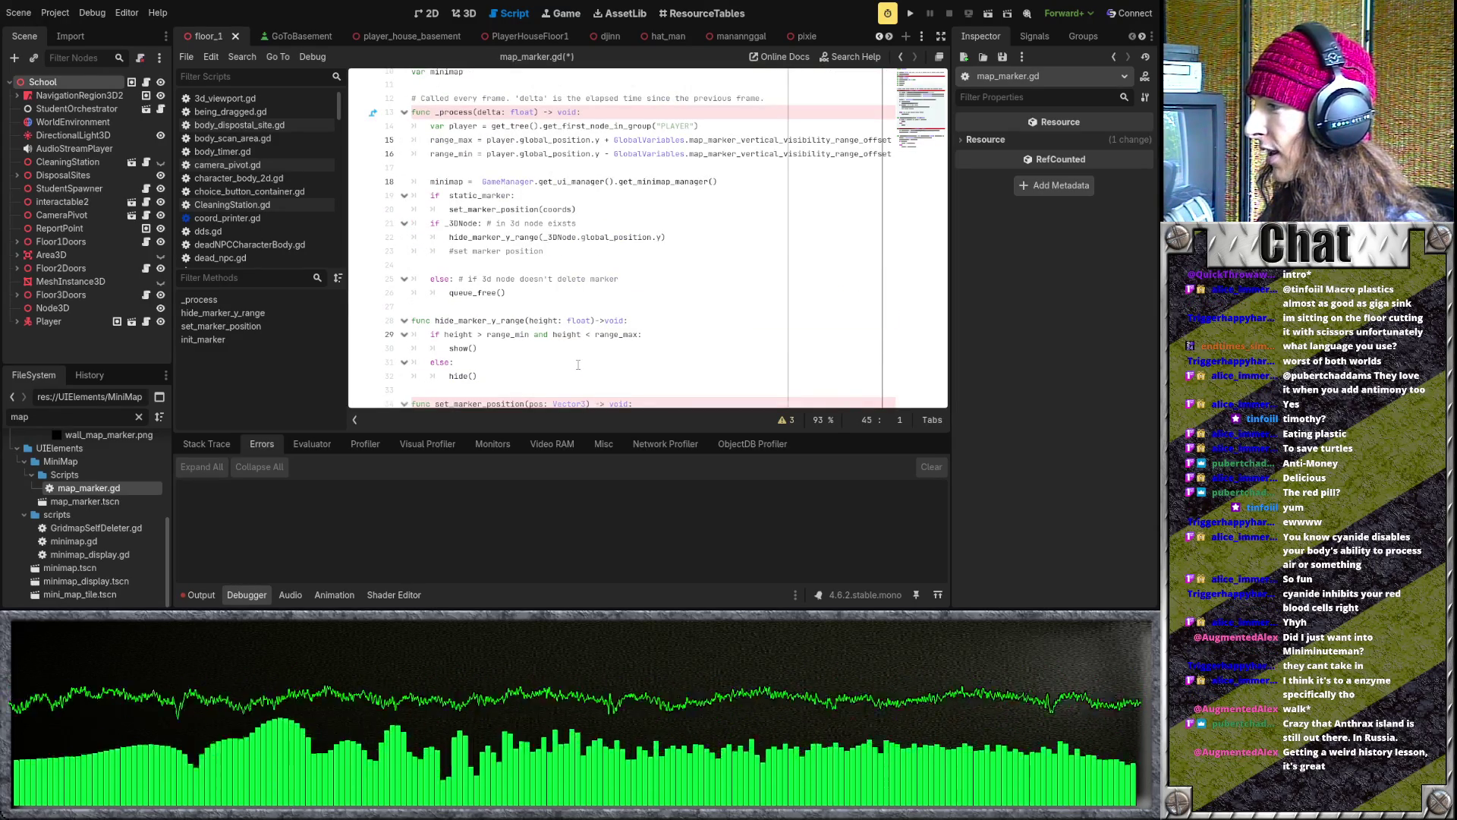
{"action": "scroll", "coordinate": [578, 365], "scroll_direction": "down", "scroll_amount": 4}
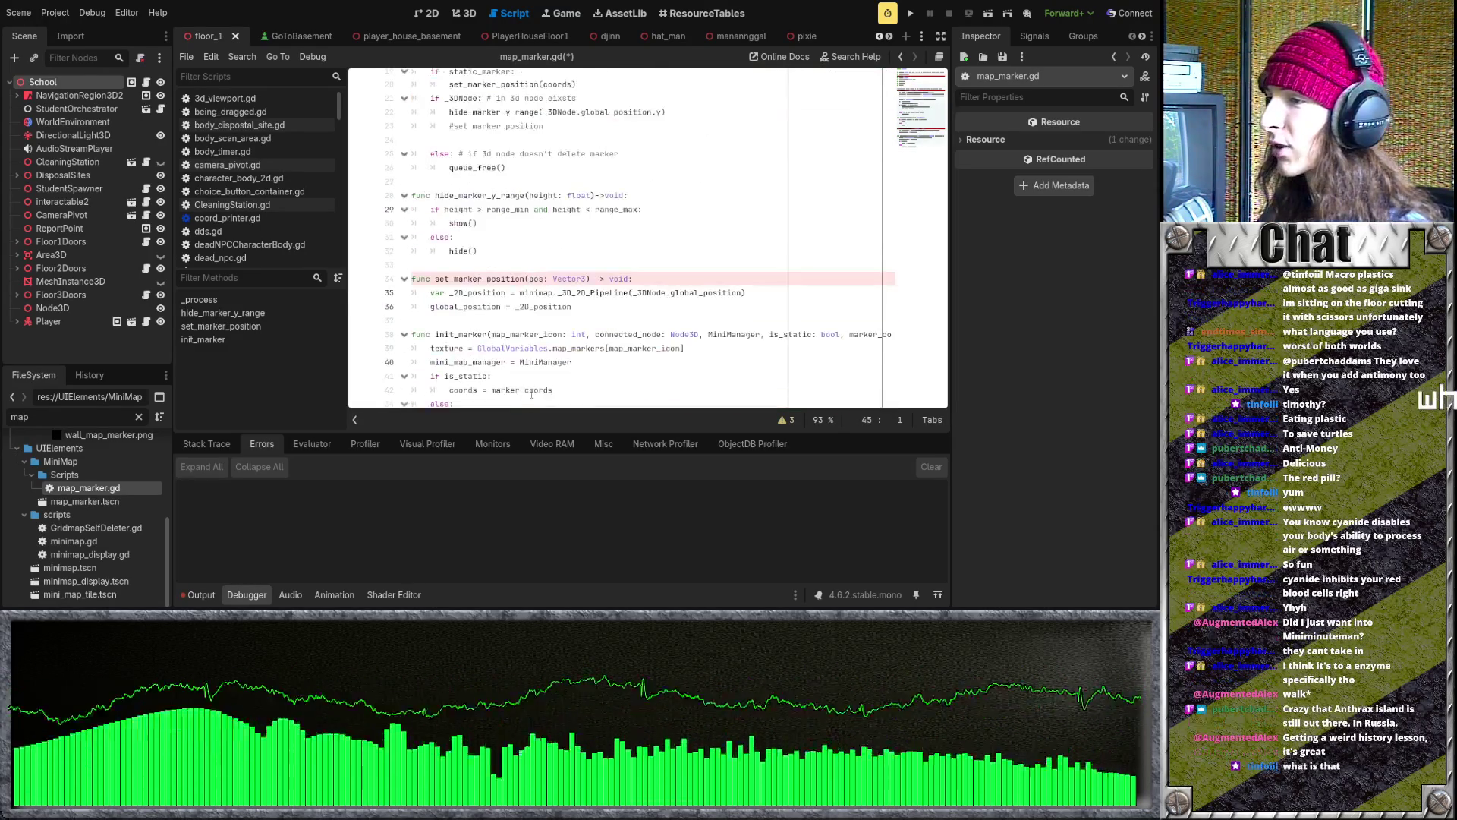
{"action": "scroll", "coordinate": [569, 393], "scroll_direction": "up", "scroll_amount": 3}
{"action": "left_click", "coordinate": [585, 347]}
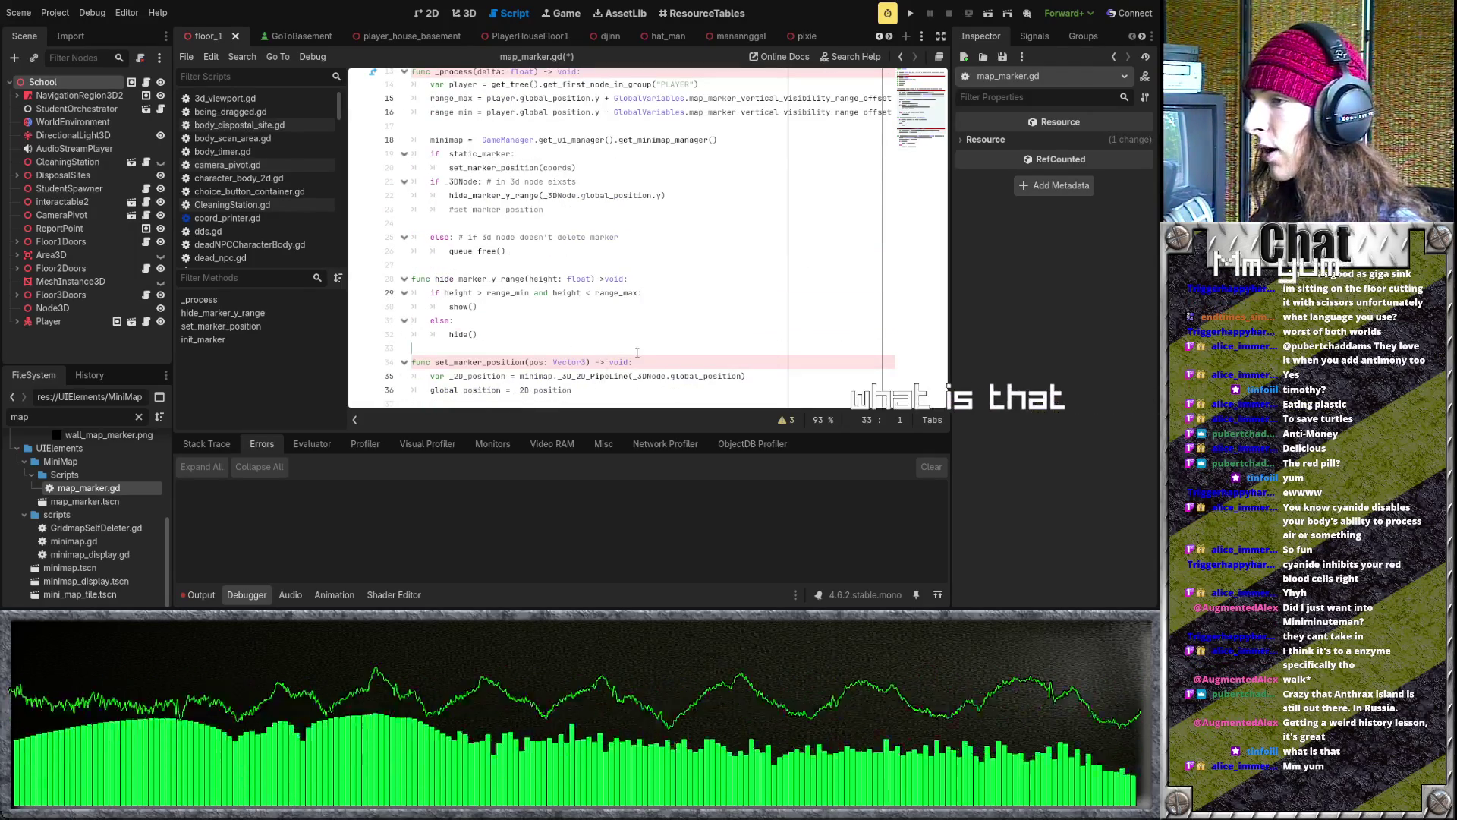
{"action": "scroll", "coordinate": [586, 347], "scroll_direction": "up", "scroll_amount": 3}
{"action": "scroll", "coordinate": [586, 346], "scroll_direction": "up", "scroll_amount": 2}
{"action": "left_click", "coordinate": [594, 294]}
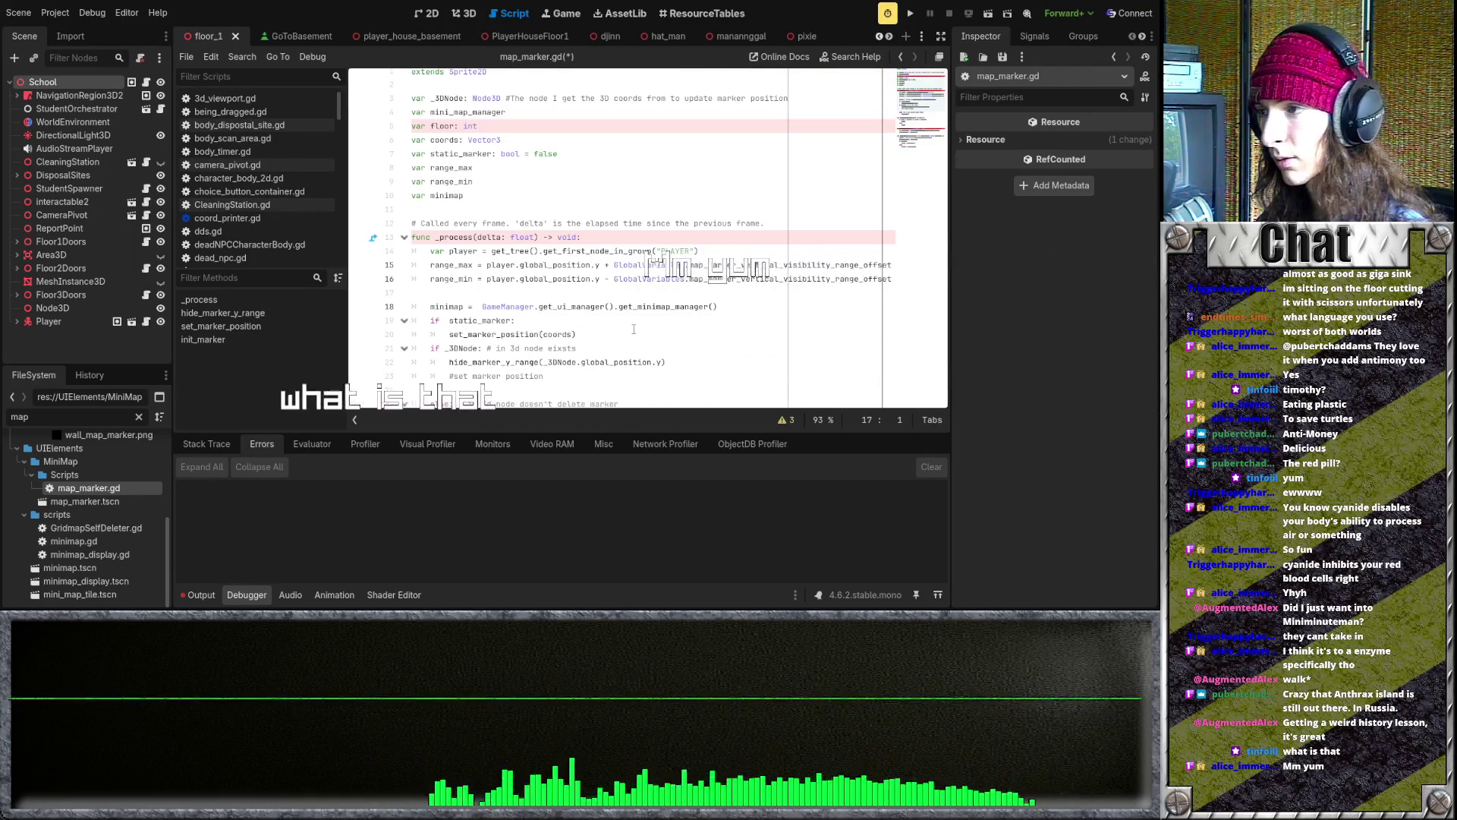
{"action": "scroll", "coordinate": [585, 292], "scroll_direction": "down", "scroll_amount": 5}
{"action": "scroll", "coordinate": [596, 294], "scroll_direction": "up", "scroll_amount": 3}
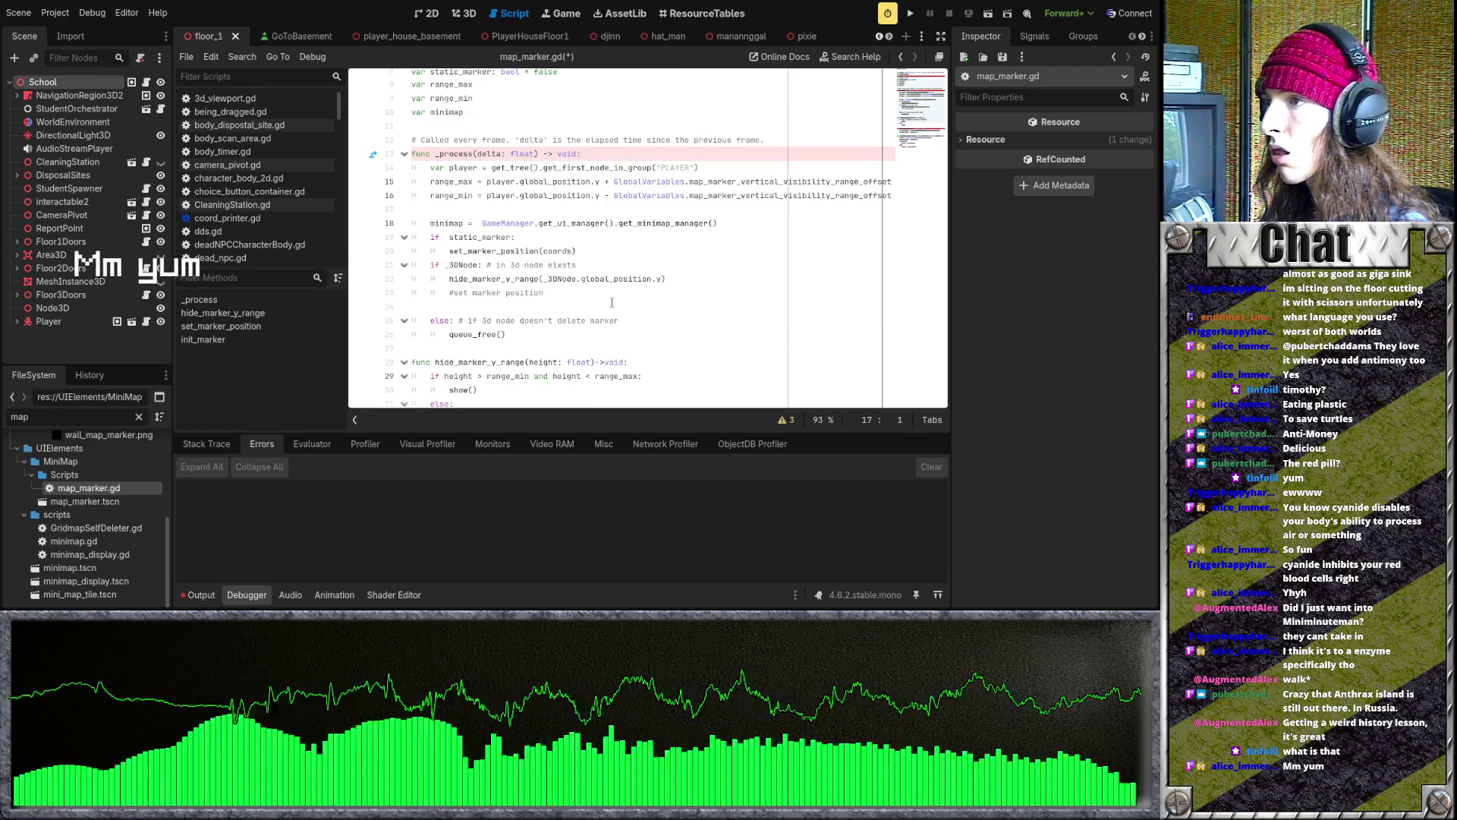
{"action": "scroll", "coordinate": [612, 302], "scroll_direction": "down", "scroll_amount": 4}
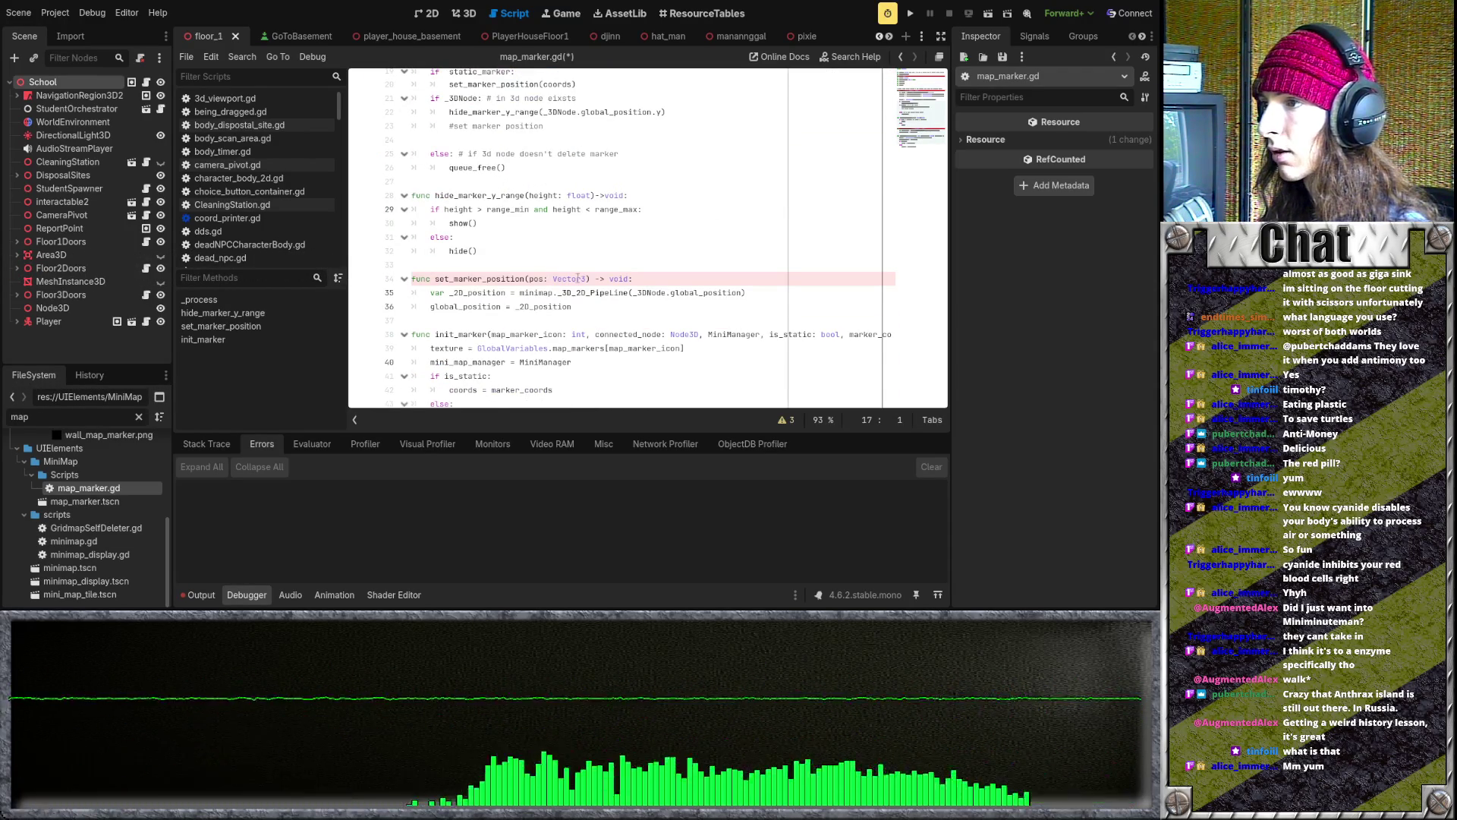
{"action": "scroll", "coordinate": [576, 284], "scroll_direction": "up", "scroll_amount": 1}
{"action": "scroll", "coordinate": [548, 305], "scroll_direction": "up", "scroll_amount": 1}
{"action": "scroll", "coordinate": [547, 306], "scroll_direction": "down", "scroll_amount": 1}
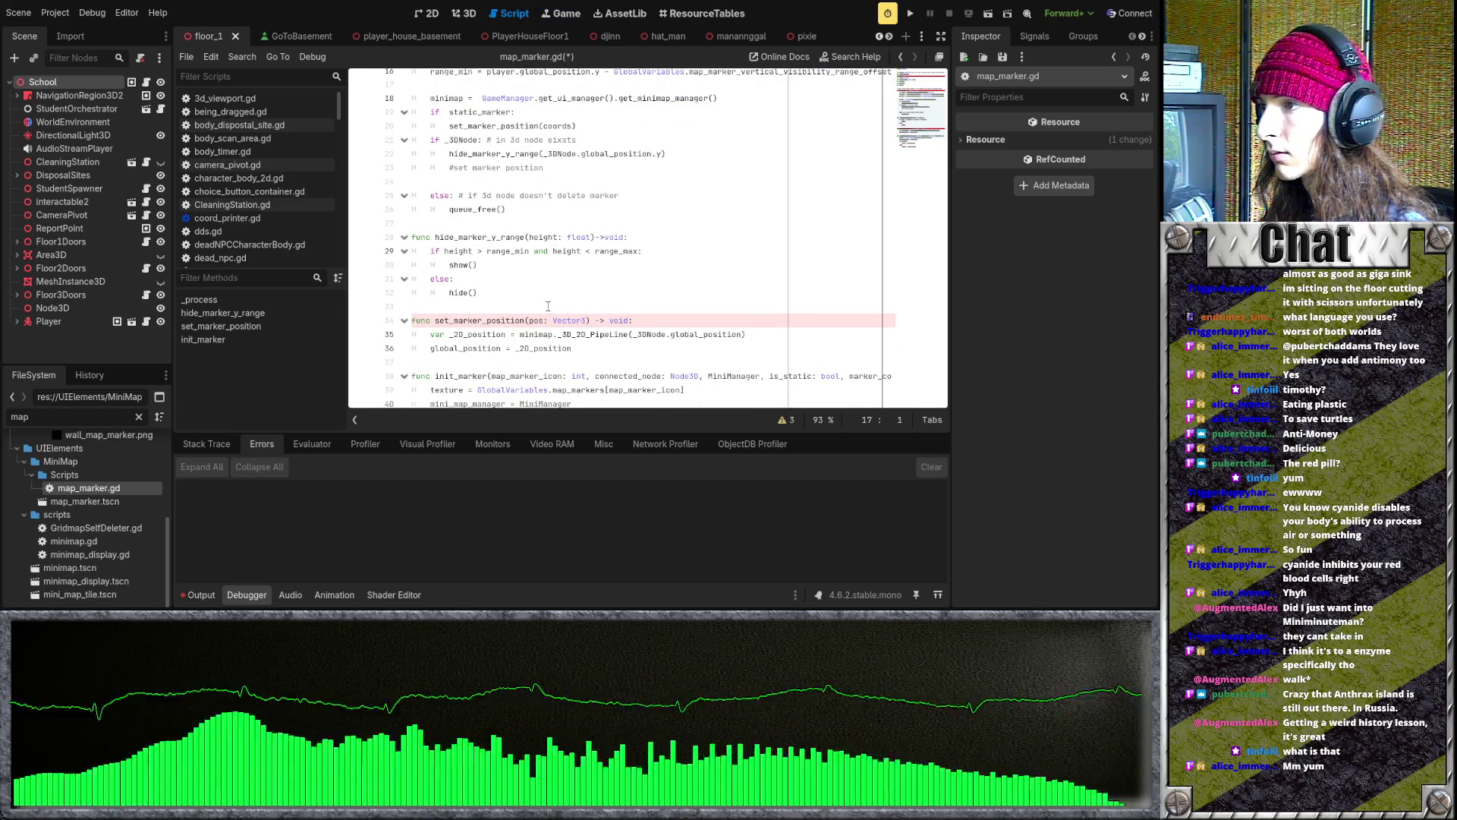
{"action": "scroll", "coordinate": [548, 306], "scroll_direction": "up", "scroll_amount": 2}
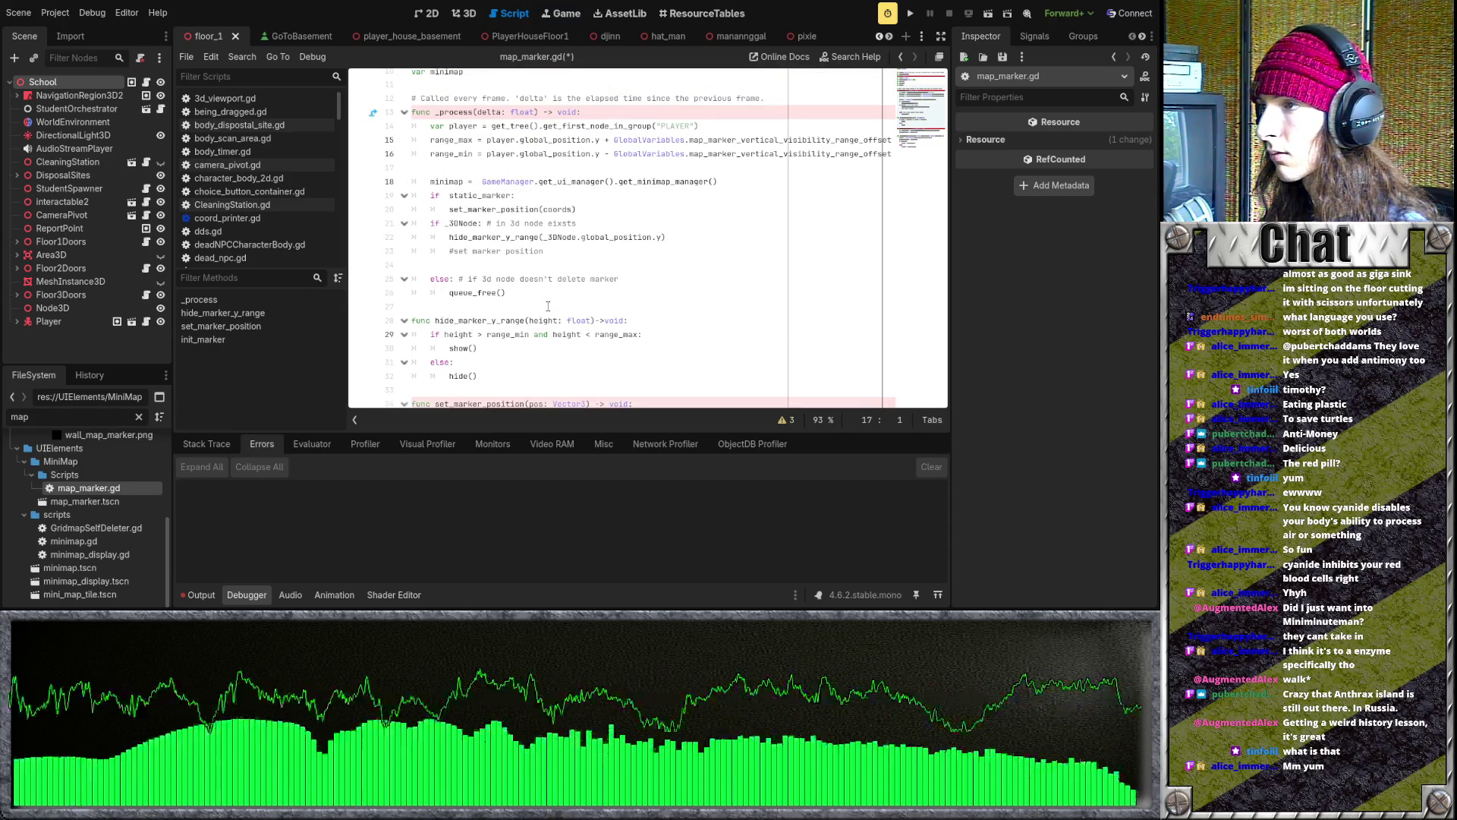
{"action": "scroll", "coordinate": [600, 209], "scroll_direction": "down", "scroll_amount": 3}
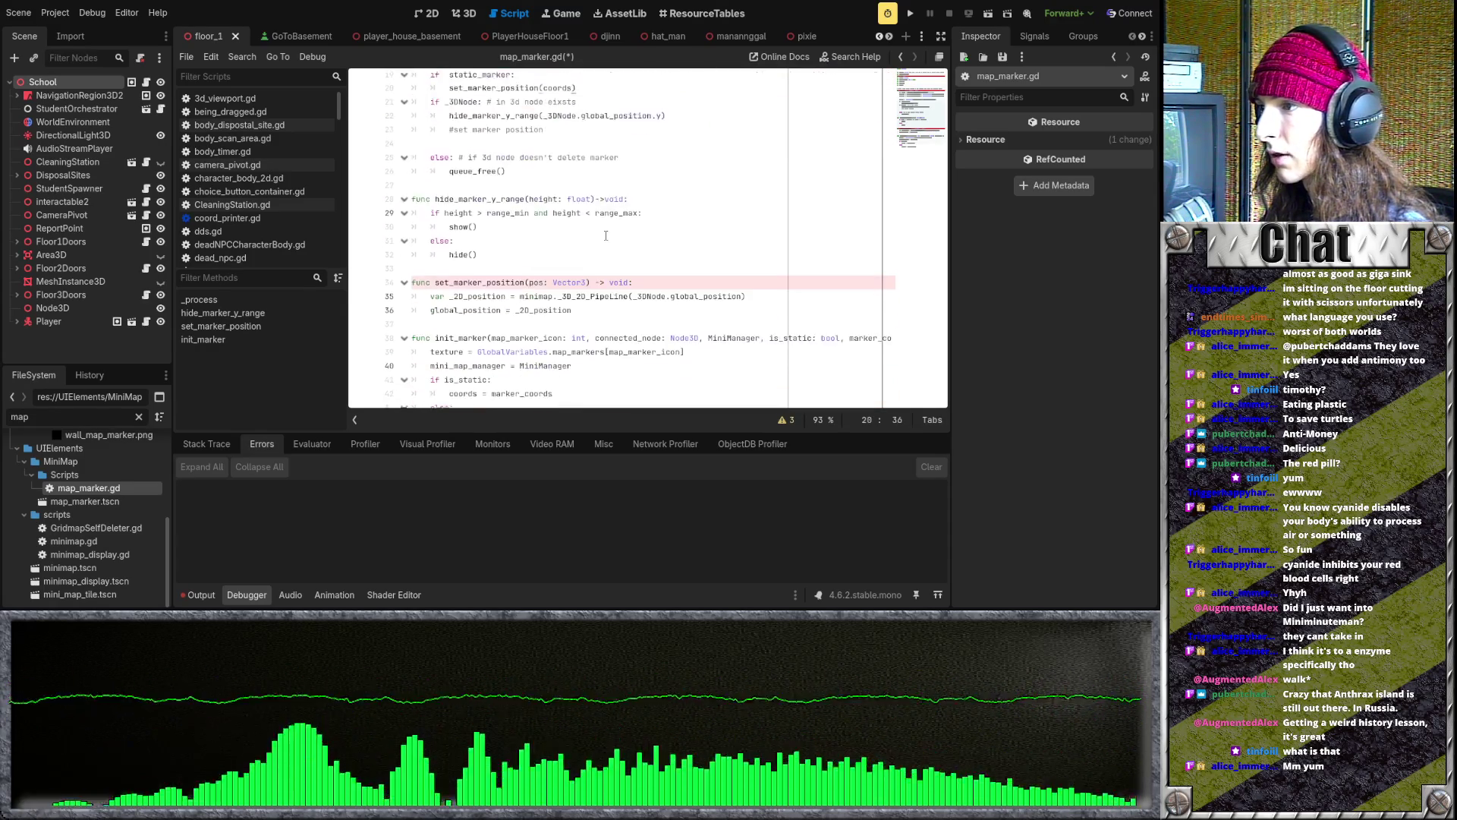
{"action": "scroll", "coordinate": [605, 242], "scroll_direction": "up", "scroll_amount": 3}
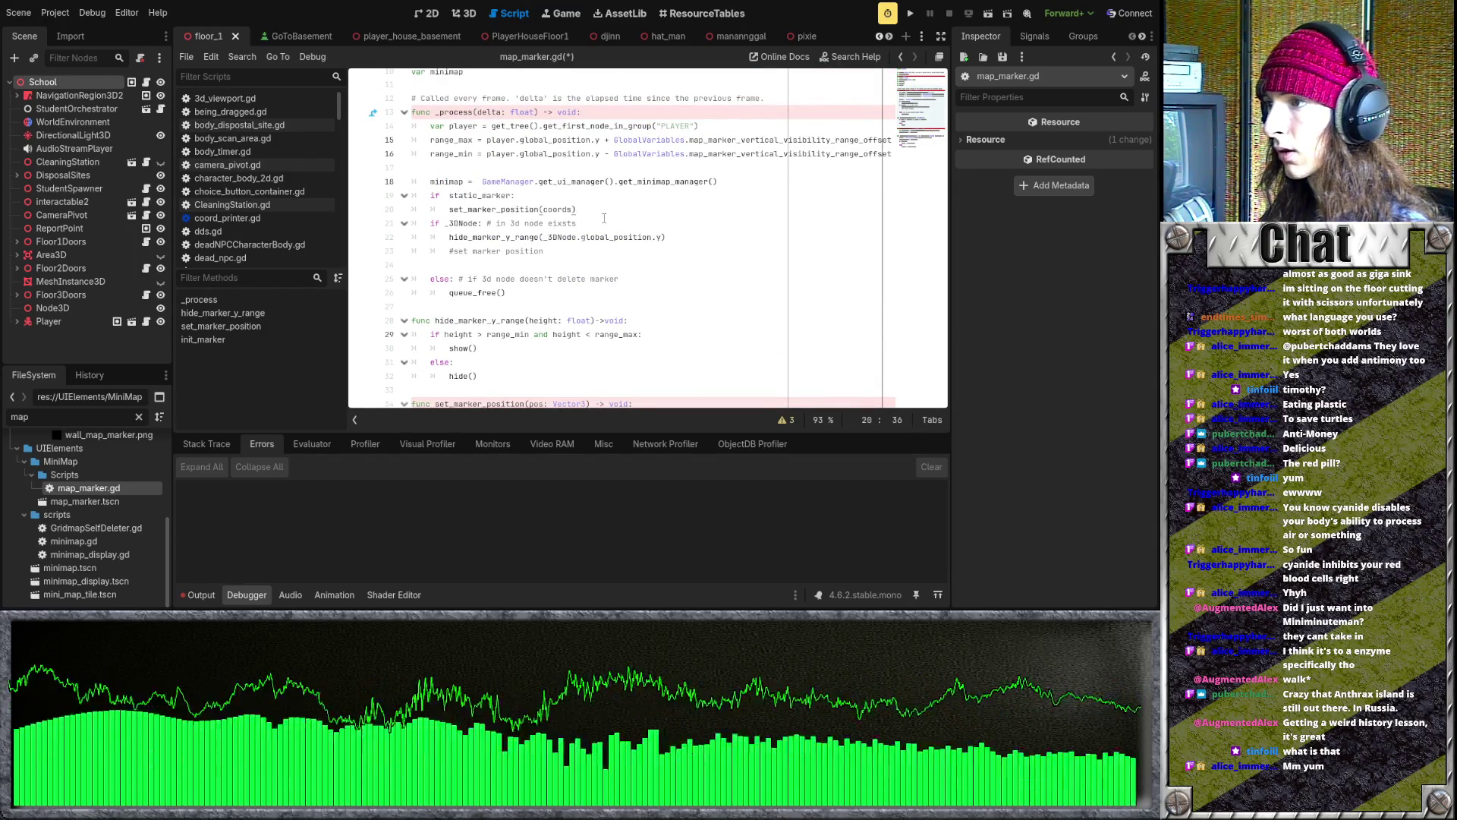
{"action": "key", "text": "Return"}
{"action": "type", "text": "hide_marker_y_range"}
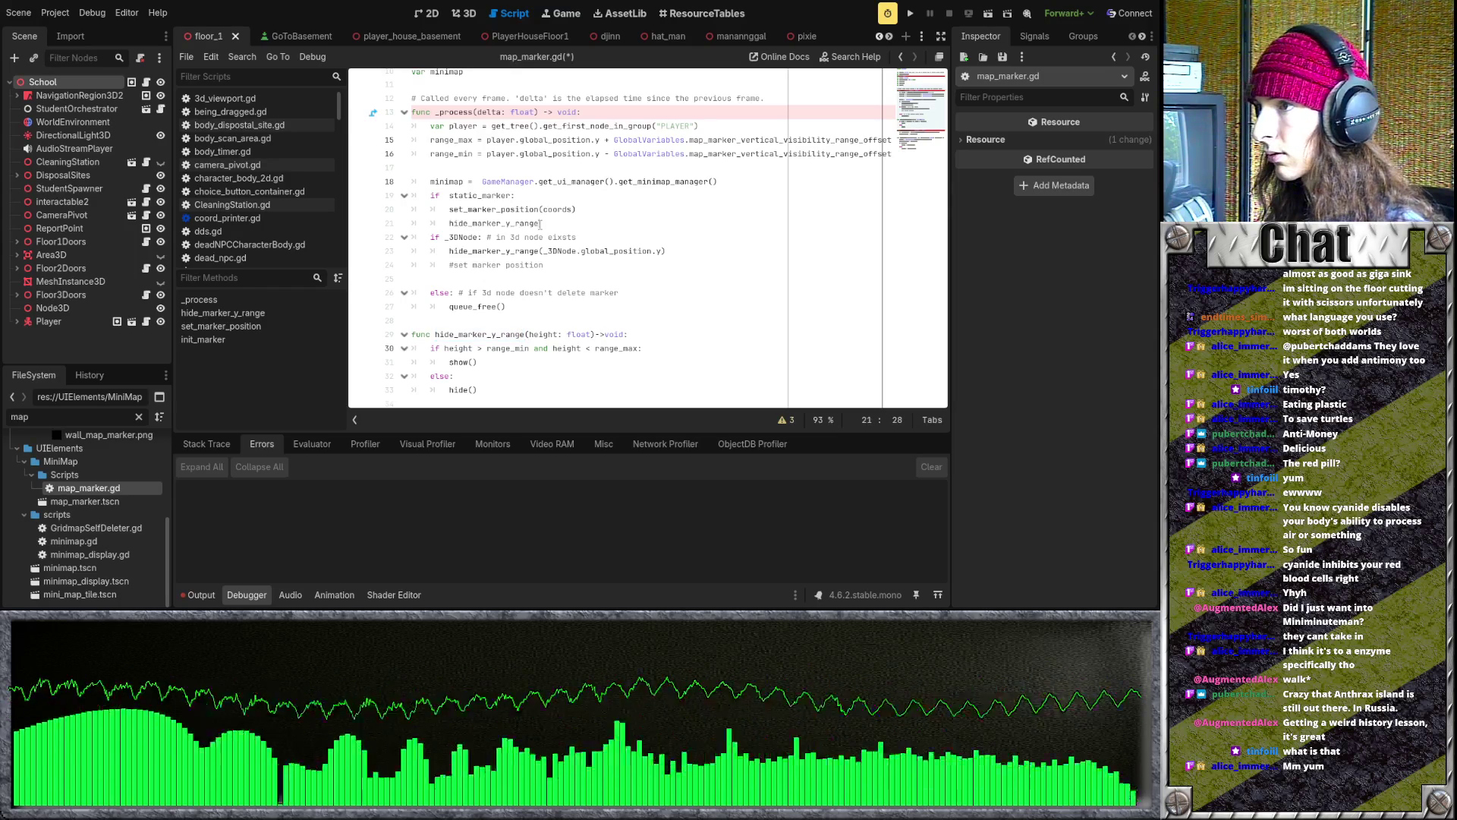
{"action": "type", "text": "("}
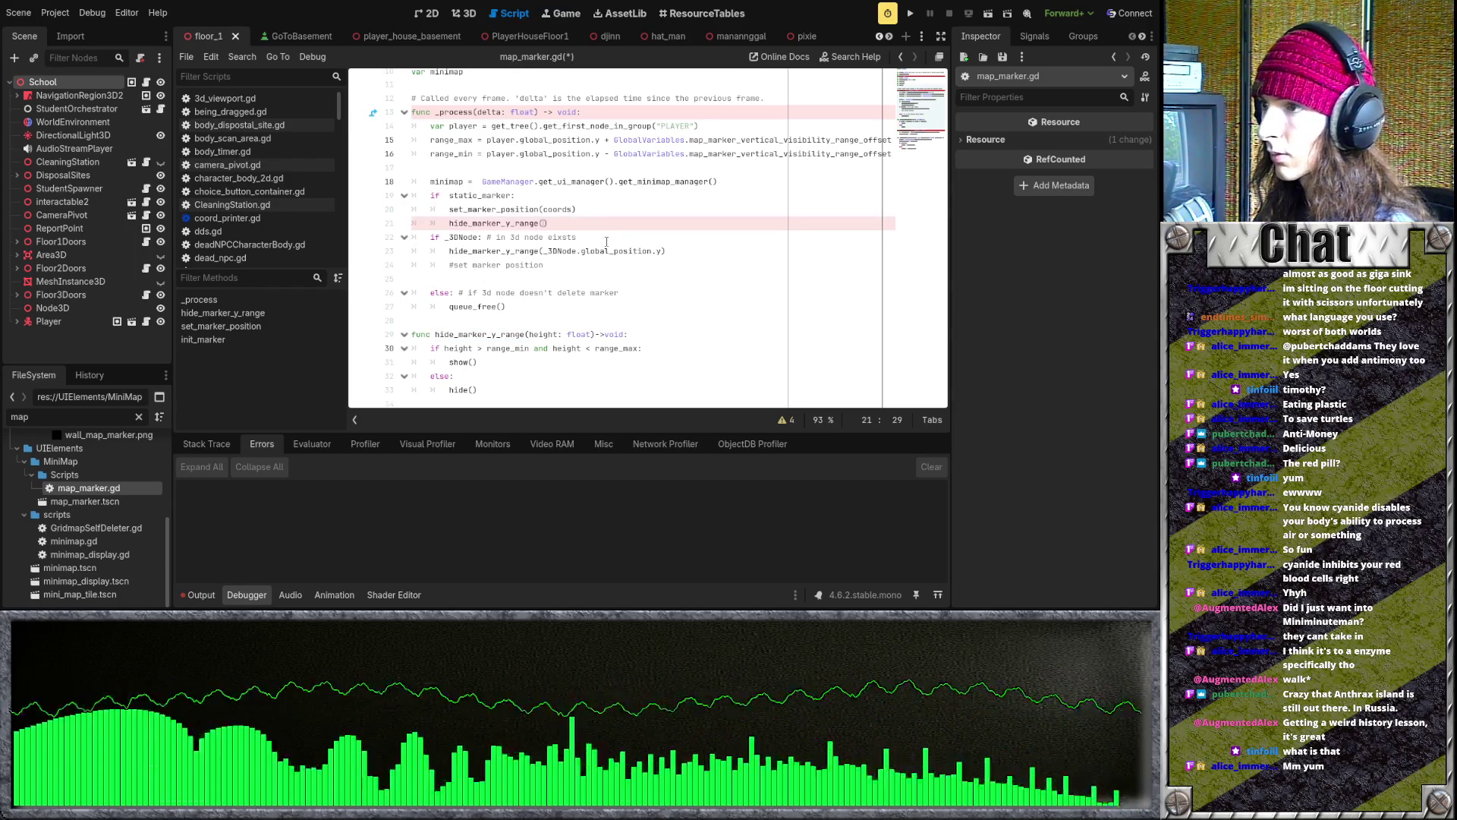
{"action": "type", "text": "y"}
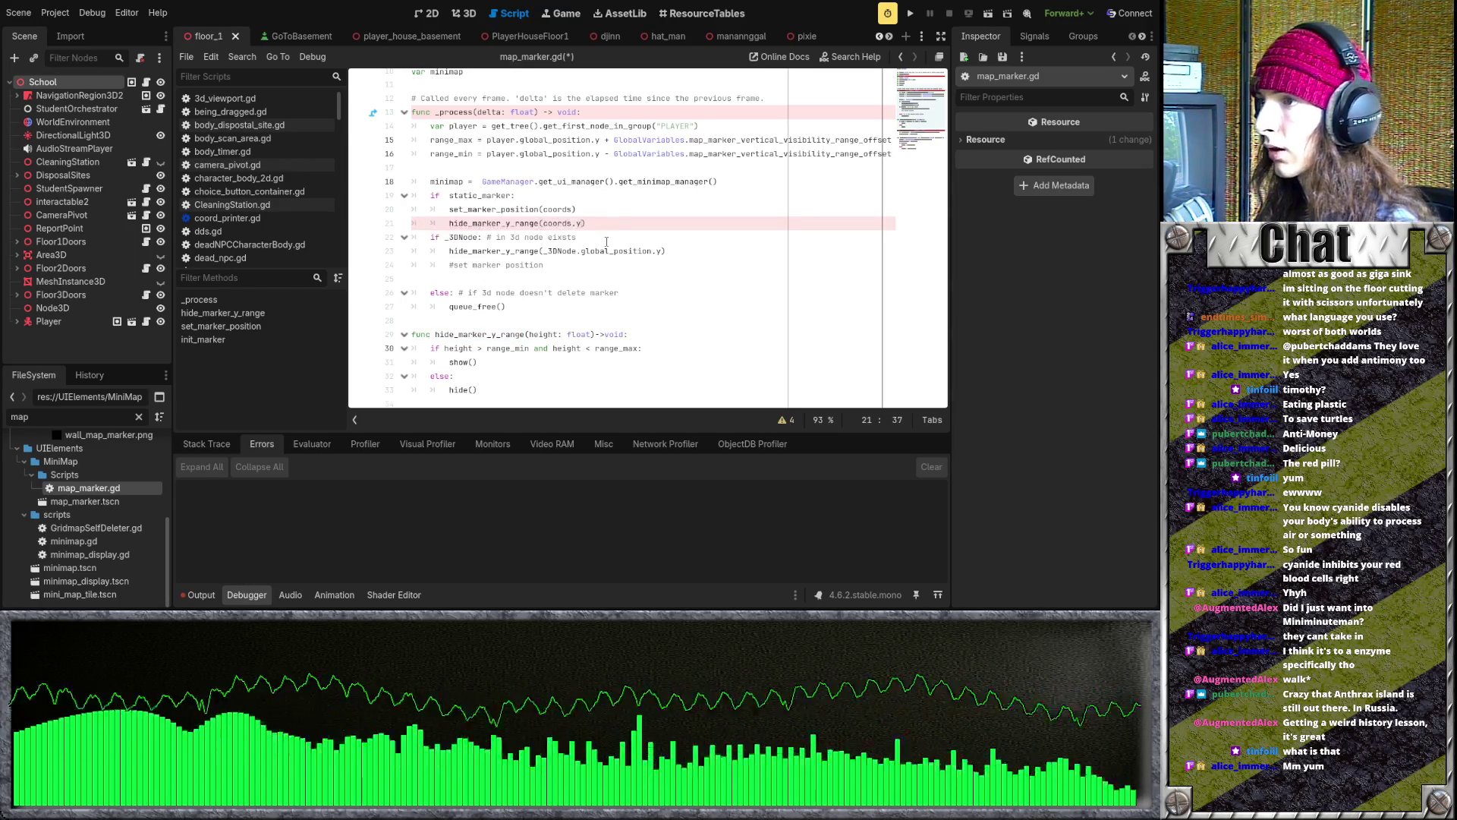
{"action": "type", "text": ")"}
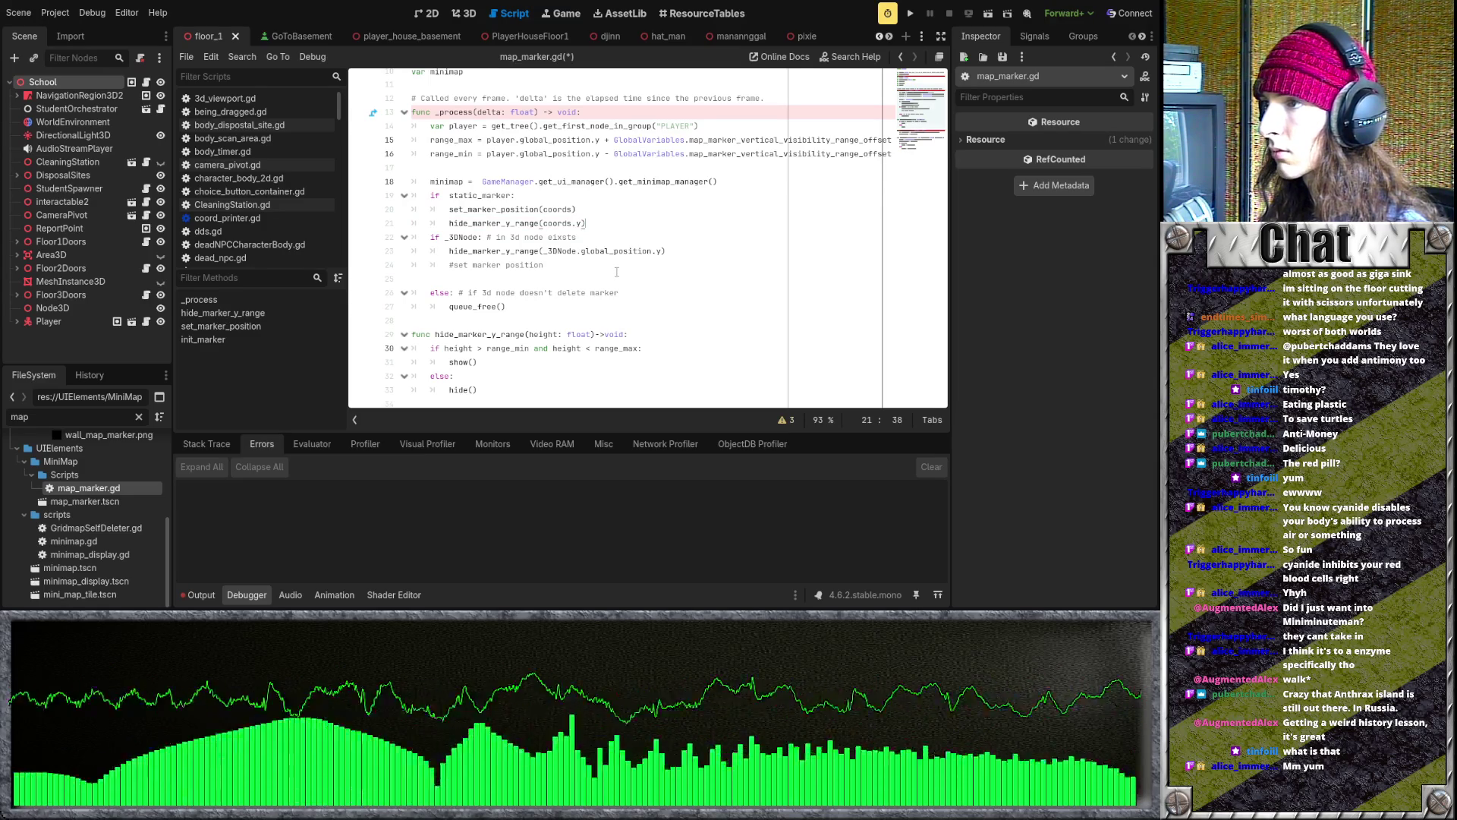
{"action": "scroll", "coordinate": [616, 272], "scroll_direction": "up", "scroll_amount": 1}
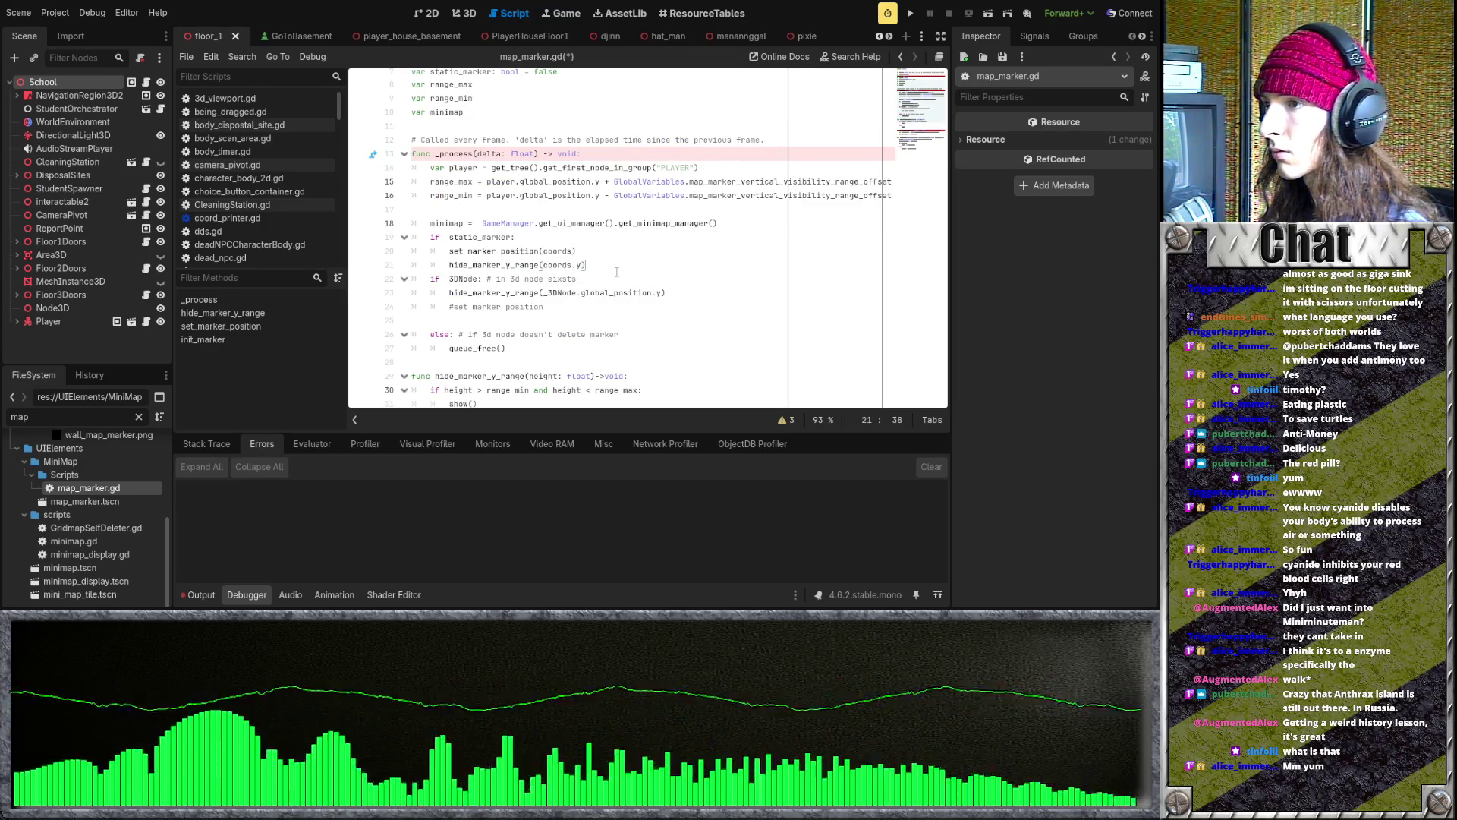
{"action": "scroll", "coordinate": [616, 271], "scroll_direction": "down", "scroll_amount": 4}
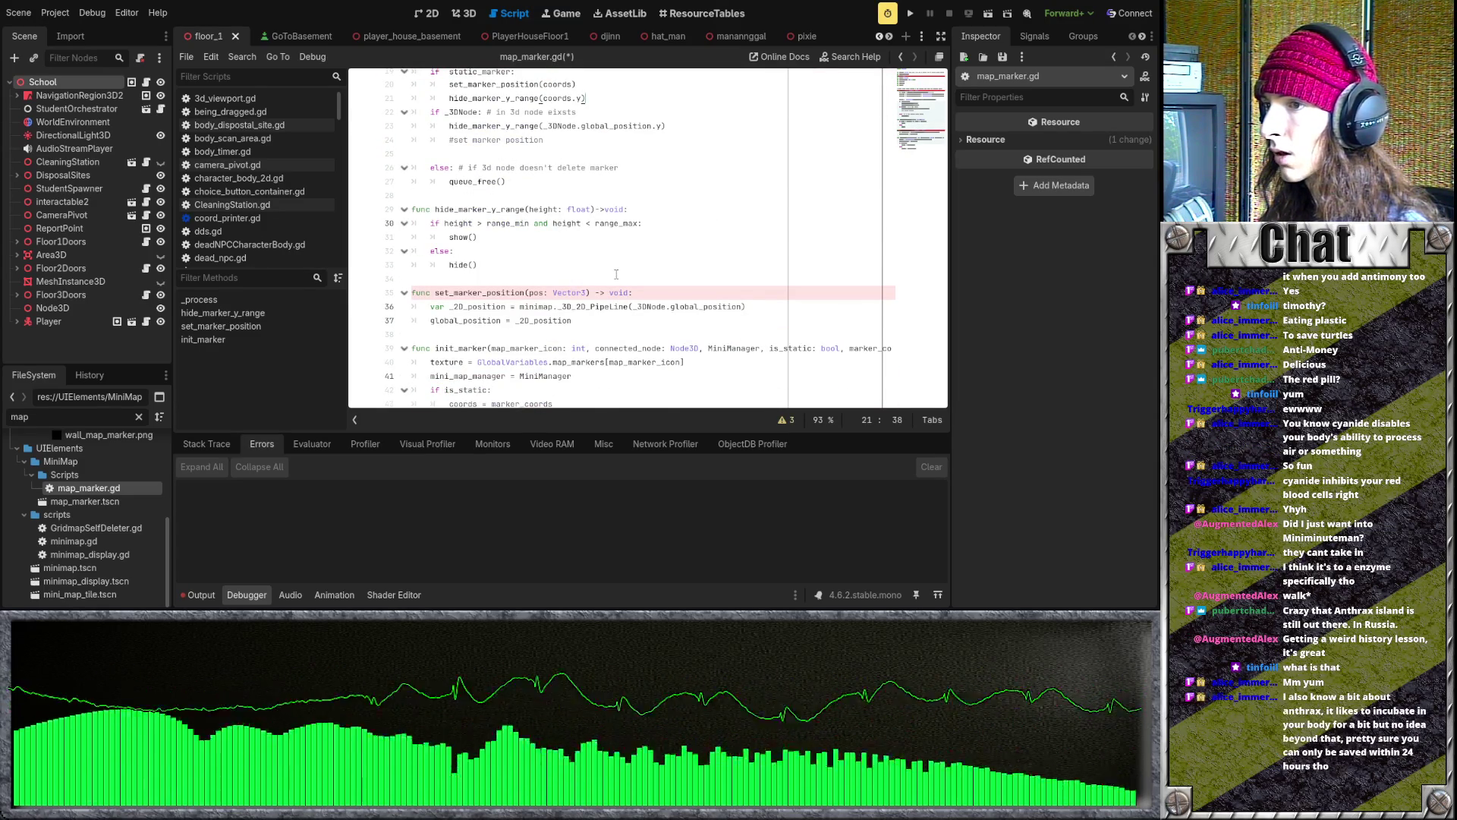
{"action": "scroll", "coordinate": [616, 274], "scroll_direction": "down", "scroll_amount": 1}
{"action": "scroll", "coordinate": [607, 396], "scroll_direction": "down", "scroll_amount": 1}
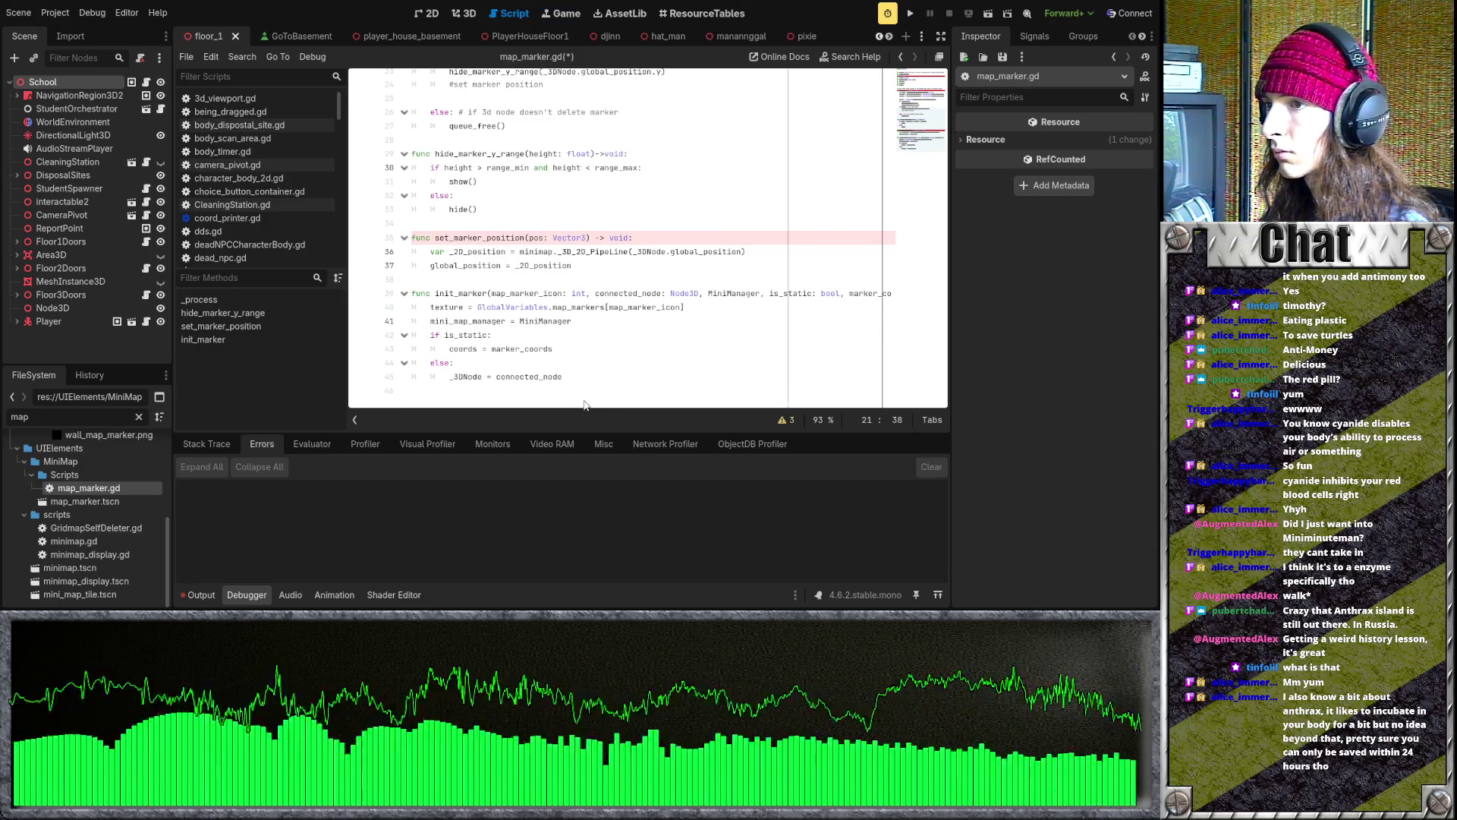
{"action": "scroll", "coordinate": [585, 396], "scroll_direction": "up", "scroll_amount": 5}
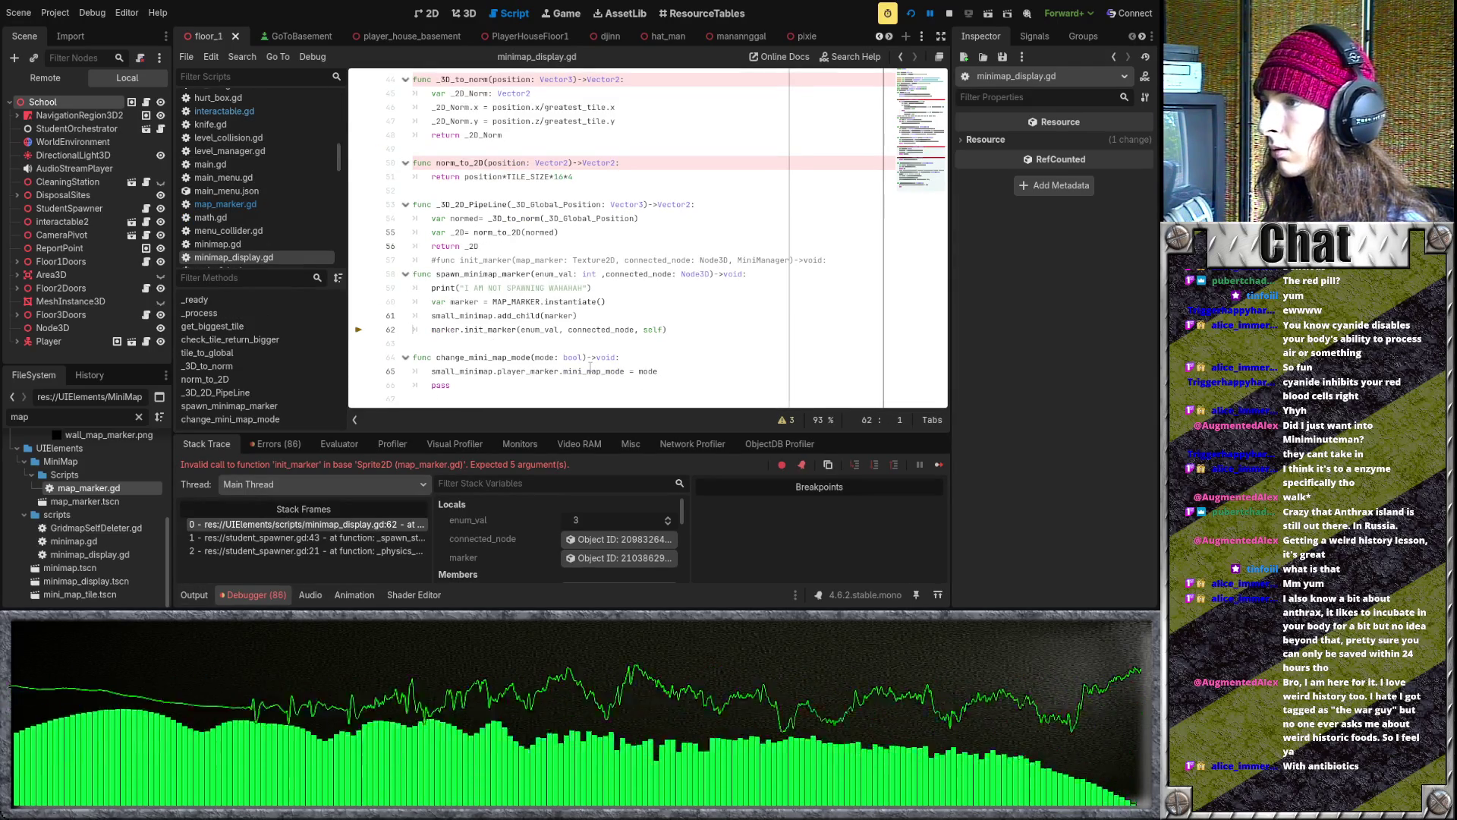
- Complete line 62's call as marker.init_marker(enum_val, connected_node, self, 0, Vector3.ZERO) using autocomplete
{"action": "scroll", "coordinate": [590, 366], "scroll_direction": "up", "scroll_amount": 5}
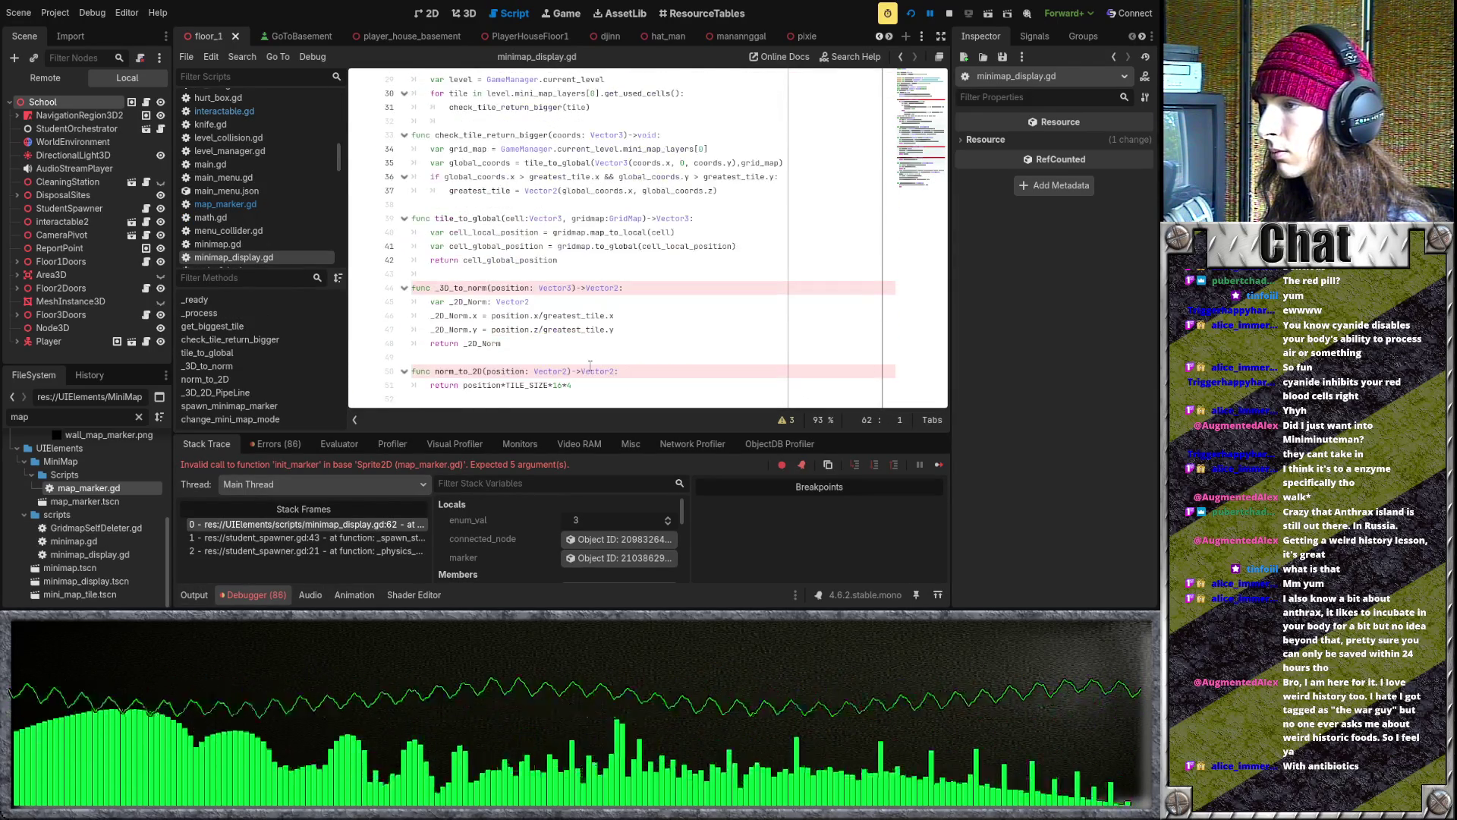
{"action": "scroll", "coordinate": [590, 366], "scroll_direction": "down", "scroll_amount": 5}
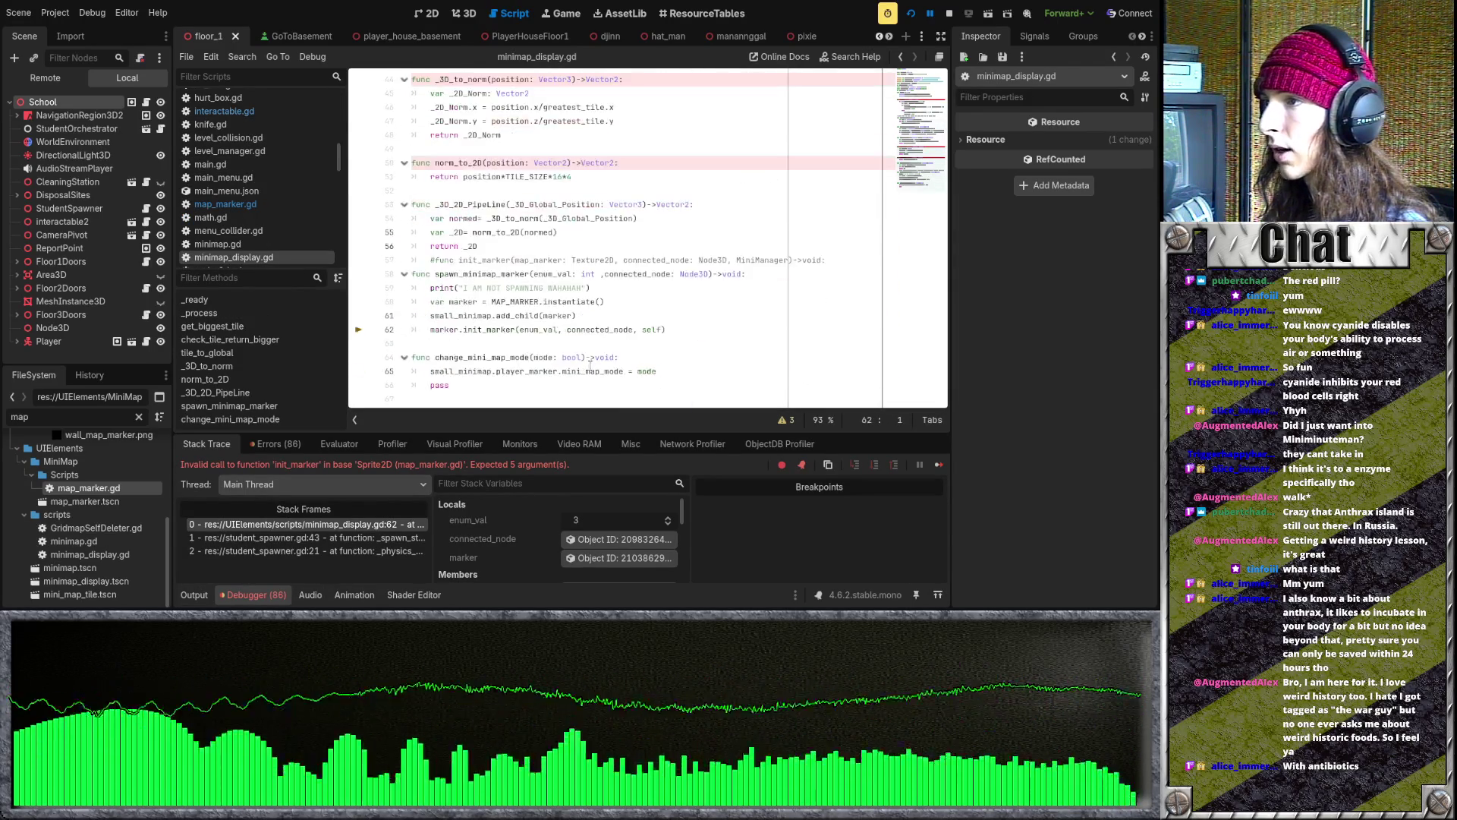
{"action": "scroll", "coordinate": [590, 366], "scroll_direction": "up", "scroll_amount": 7}
{"action": "scroll", "coordinate": [590, 366], "scroll_direction": "down", "scroll_amount": 7}
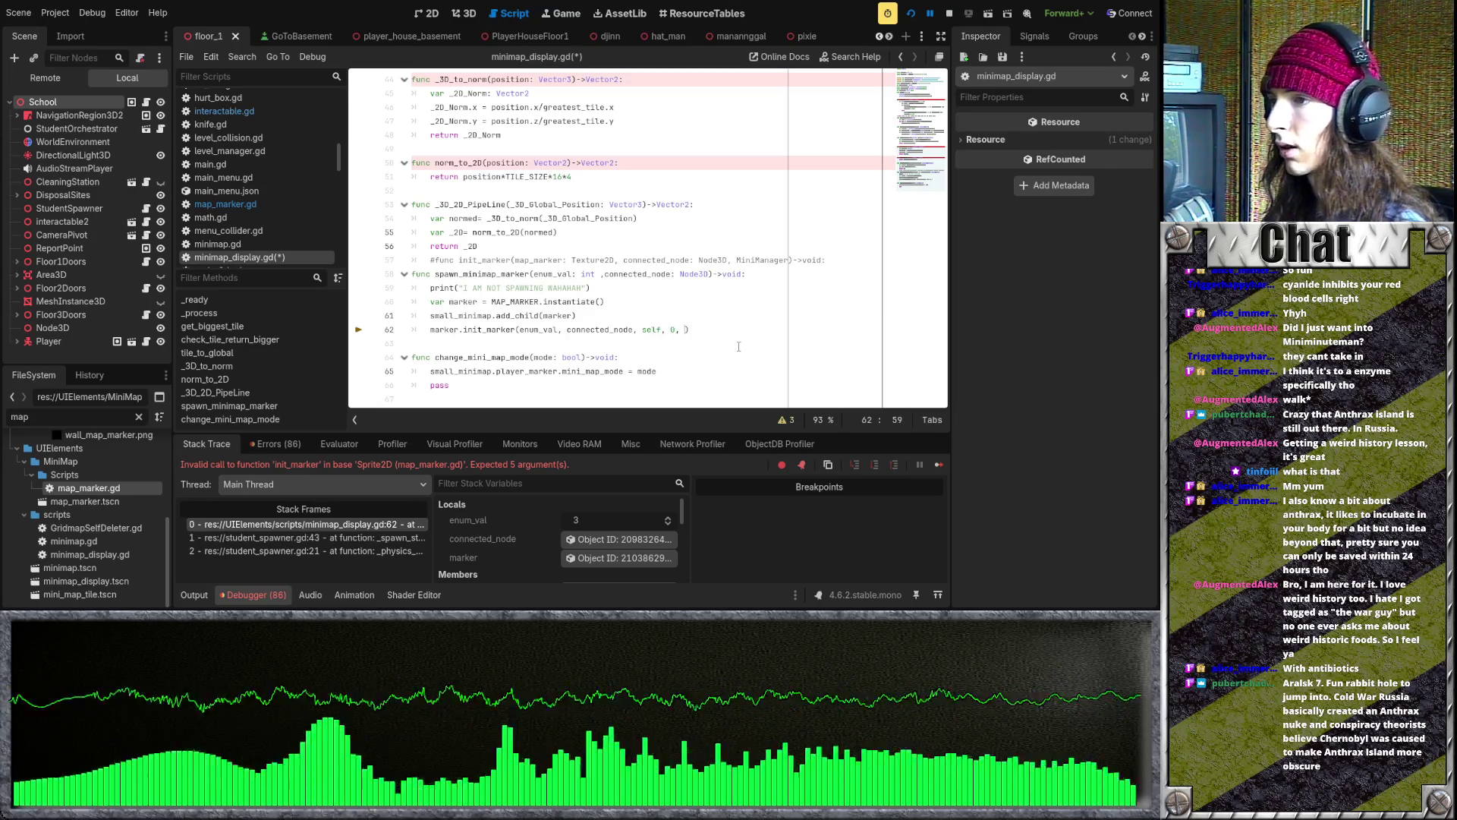
{"action": "type", "text": "Vec"}
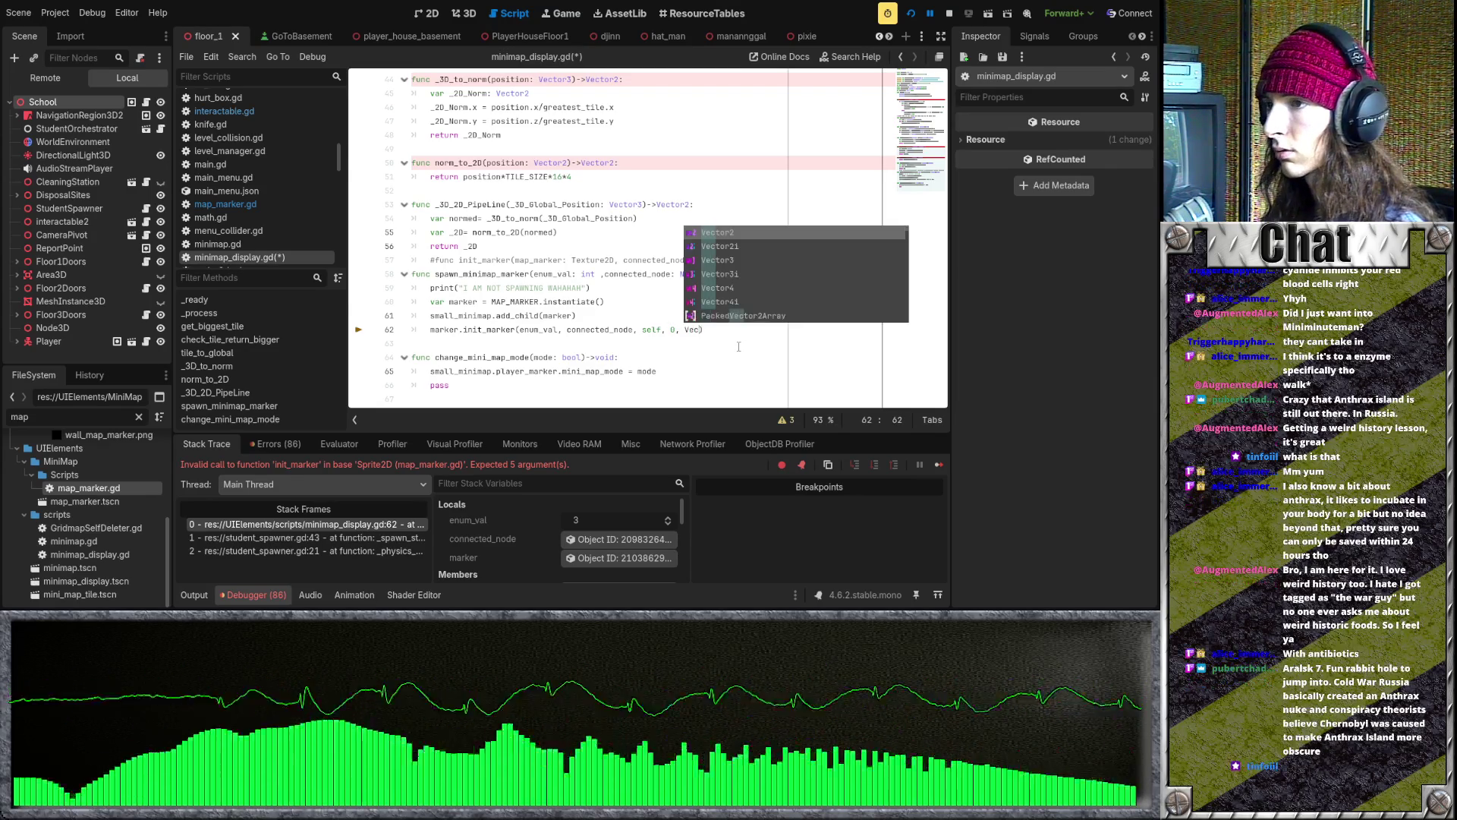
{"action": "key", "text": "Down"}
{"action": "key", "text": "Down"}
{"action": "key", "text": "Return"}
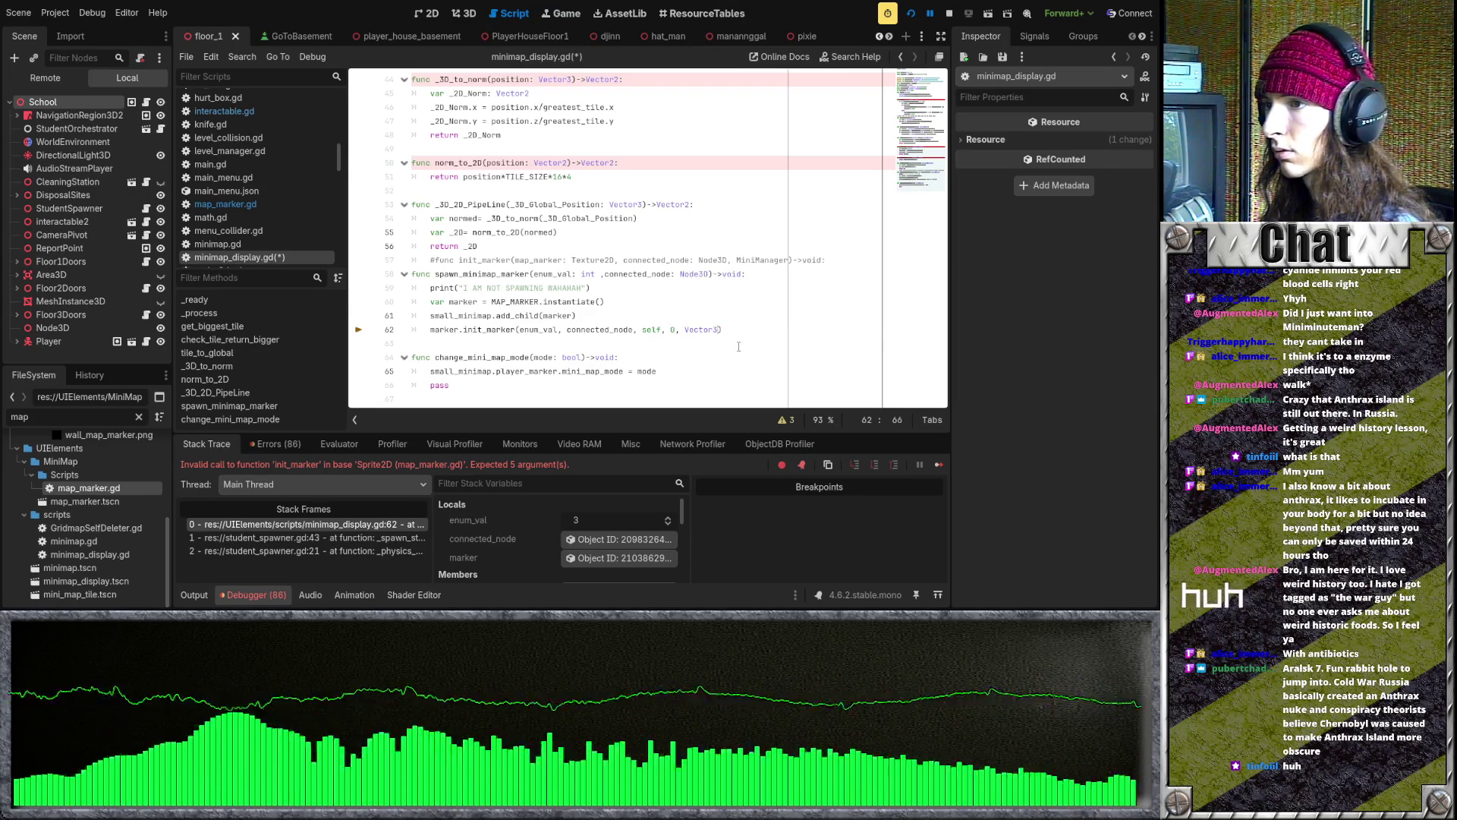
{"action": "type", "text": ".ZERO"}
{"action": "key", "text": "Return"}
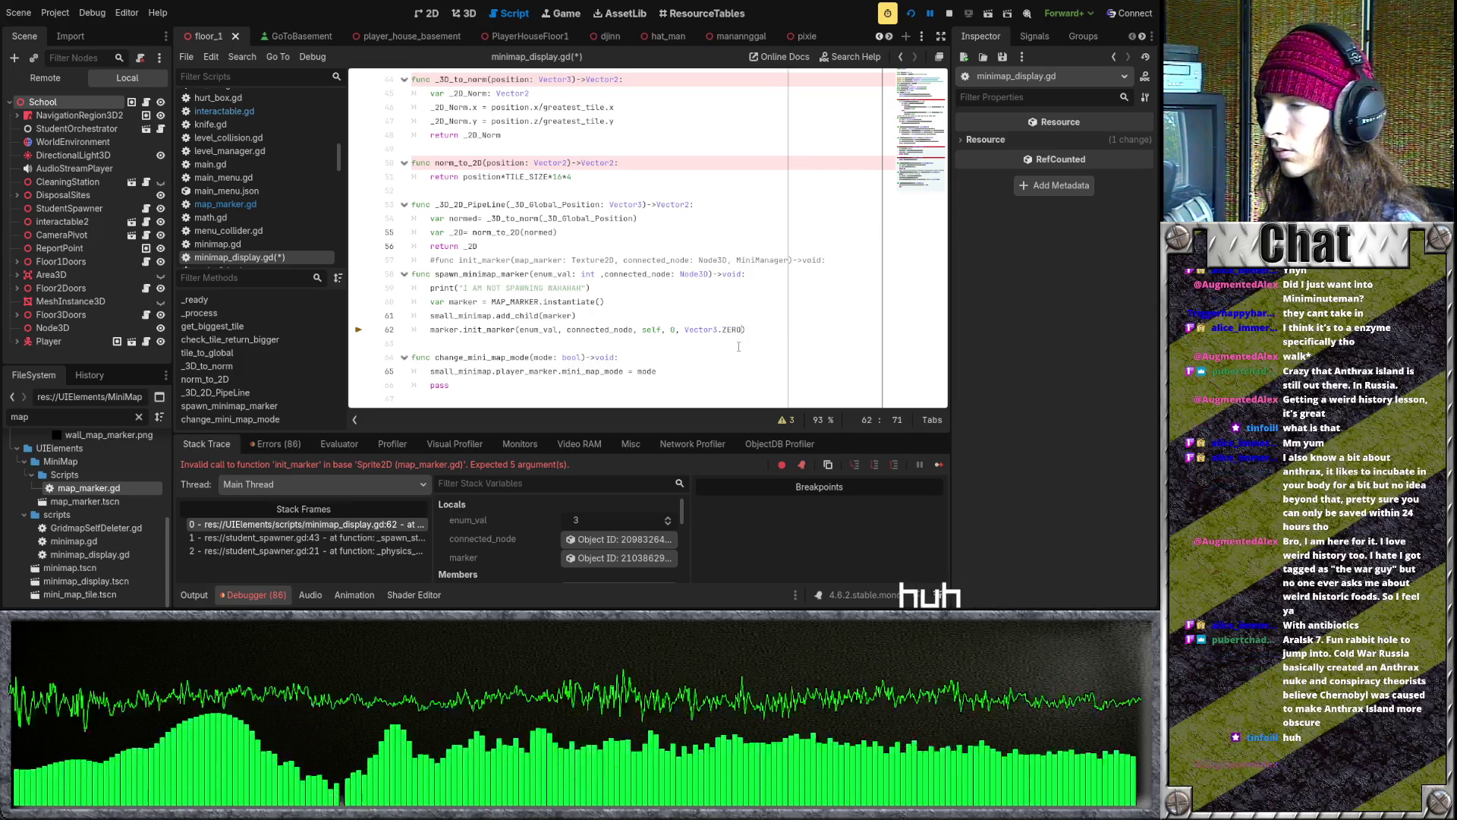
{"action": "key", "text": "Down"}
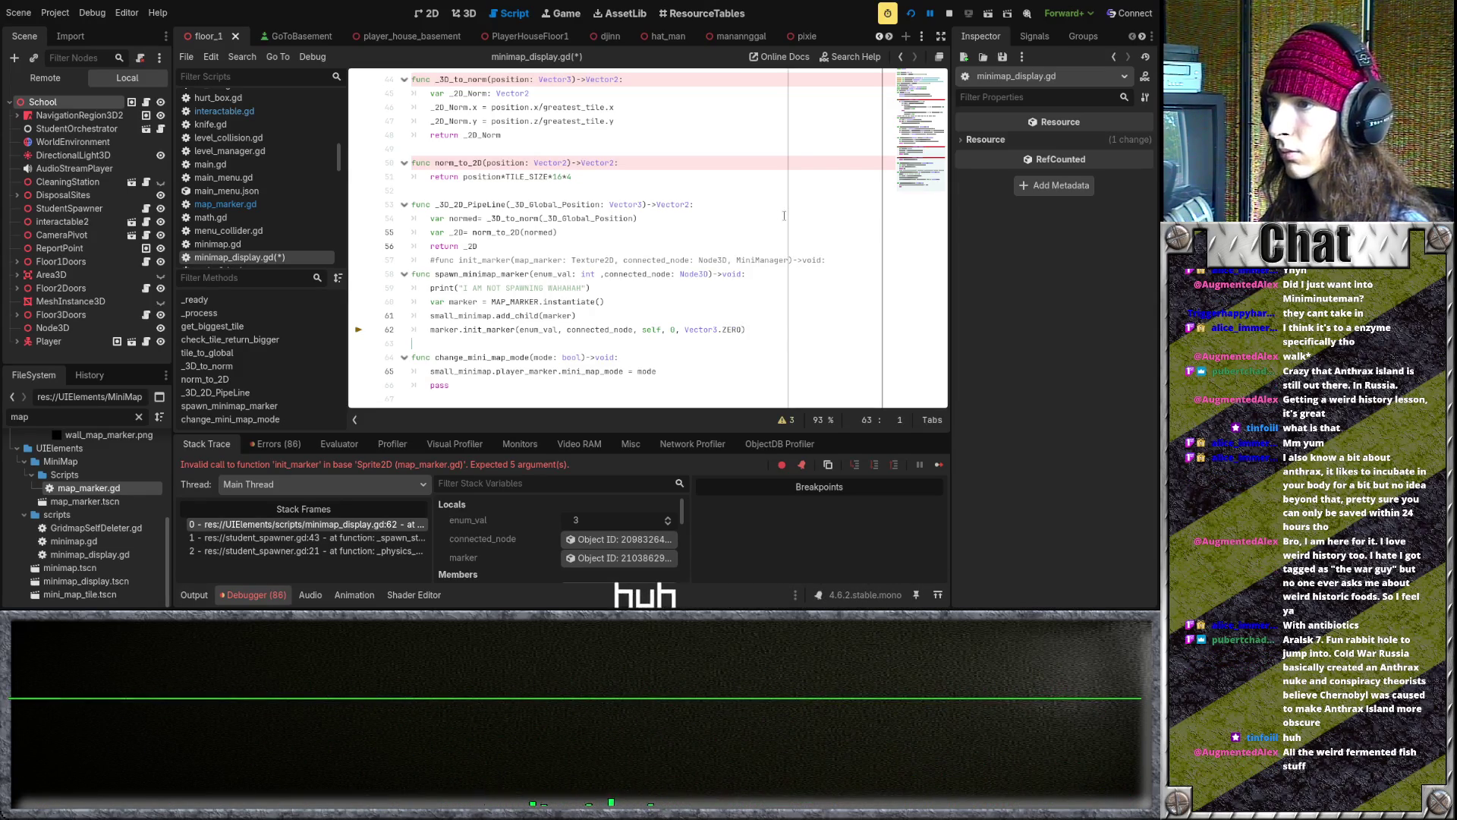
- Save minimap_display.gd and relaunch the game
{"action": "left_click", "coordinate": [712, 343]}
{"action": "key", "text": "Down"}
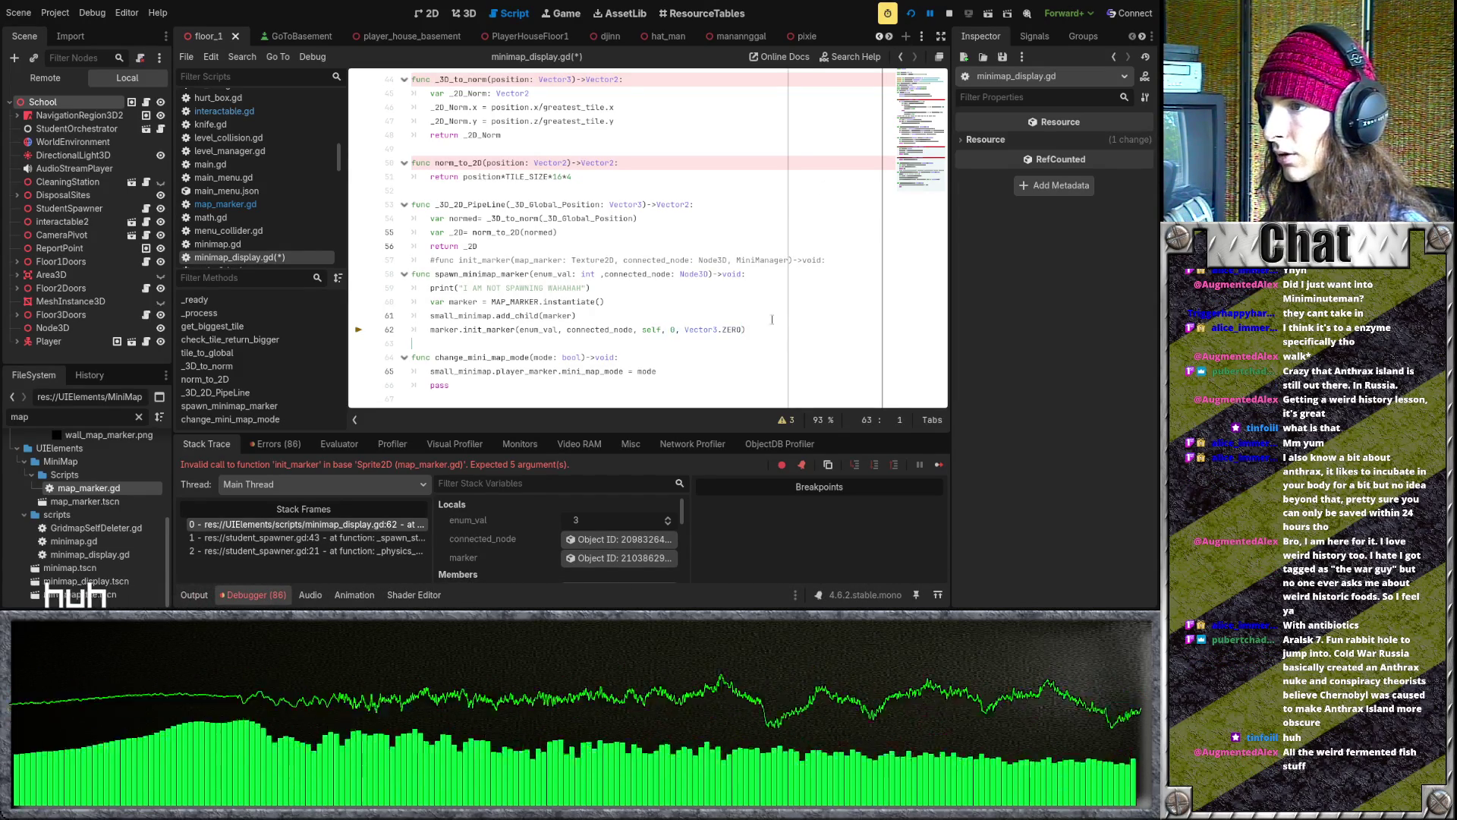
{"action": "left_click", "coordinate": [911, 13]}
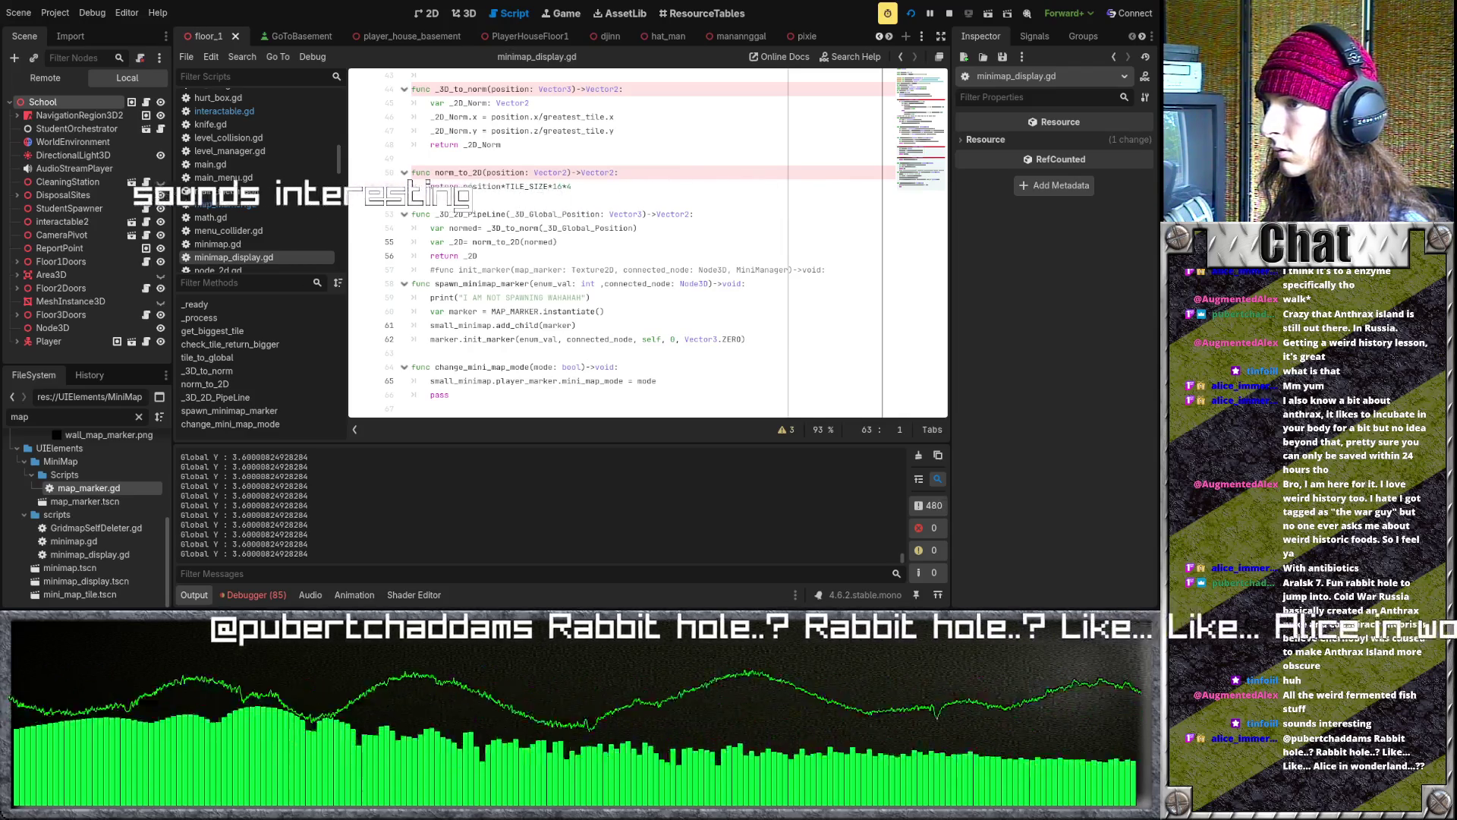
- Open map_marker.gd from the FileSystem dock, showing init_marker's signature
{"action": "left_click", "coordinate": [674, 339]}
{"action": "scroll", "coordinate": [671, 339], "scroll_direction": "up", "scroll_amount": 4}
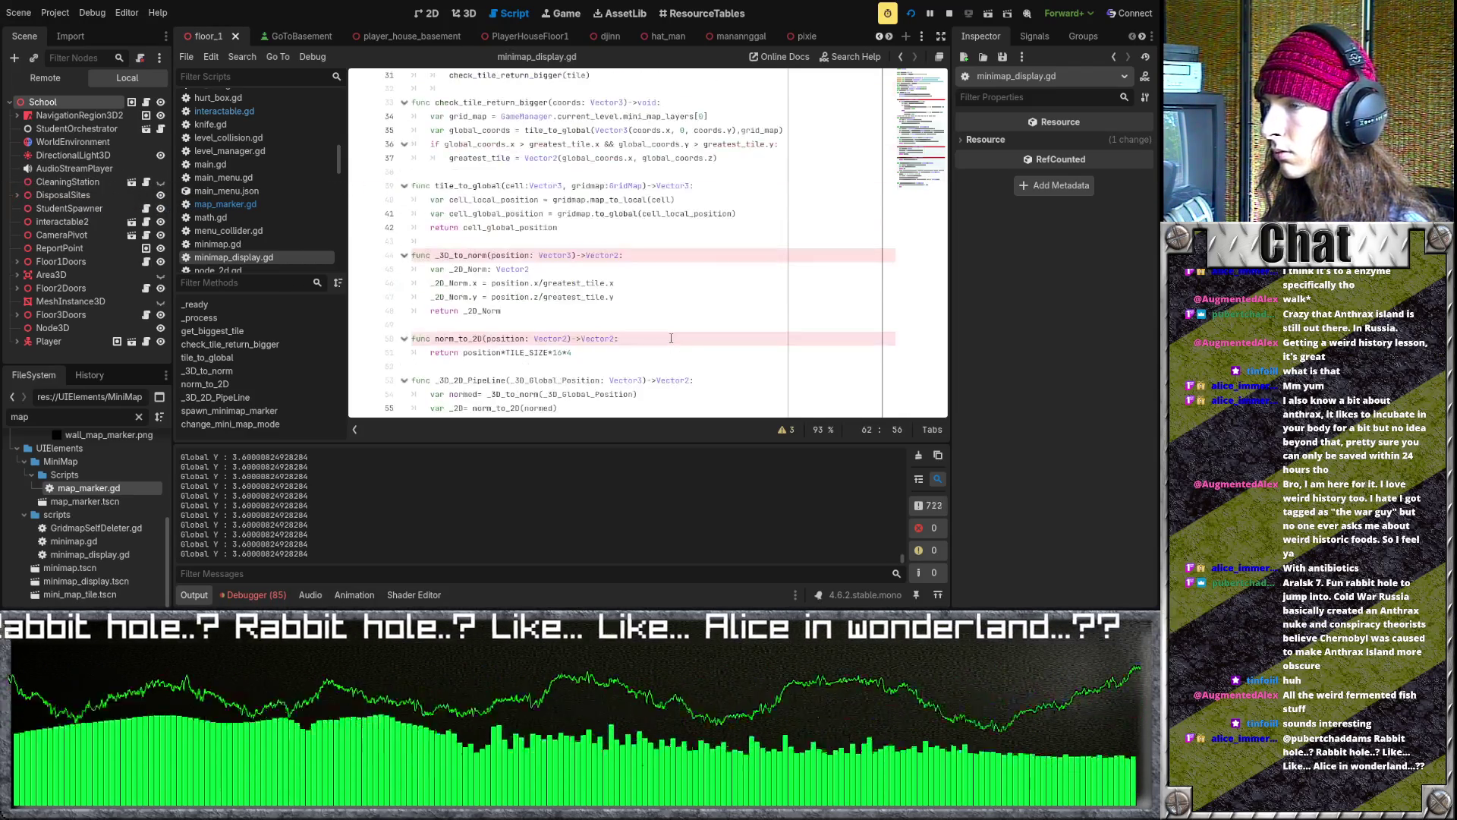
{"action": "scroll", "coordinate": [671, 338], "scroll_direction": "down", "scroll_amount": 4}
{"action": "scroll", "coordinate": [254, 179], "scroll_direction": "up", "scroll_amount": 5}
{"action": "scroll", "coordinate": [254, 178], "scroll_direction": "down", "scroll_amount": 1}
{"action": "double_click", "coordinate": [116, 489]}
{"action": "scroll", "coordinate": [619, 317], "scroll_direction": "down", "scroll_amount": 5}
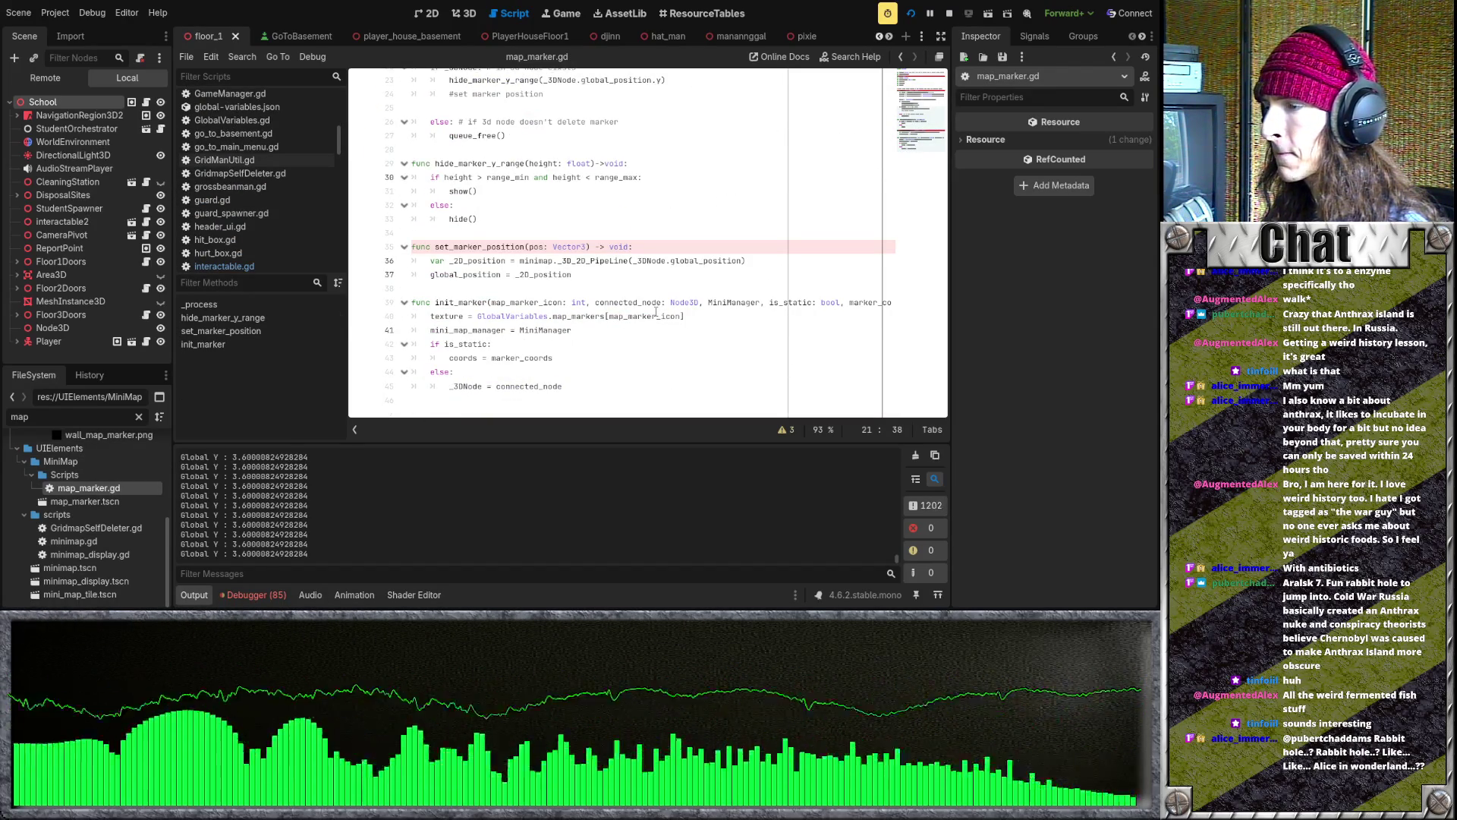
- Delete the if is_static/else lines in init_marker and outdent the coords and _3DNode assignments
{"action": "left_click", "coordinate": [572, 345]}
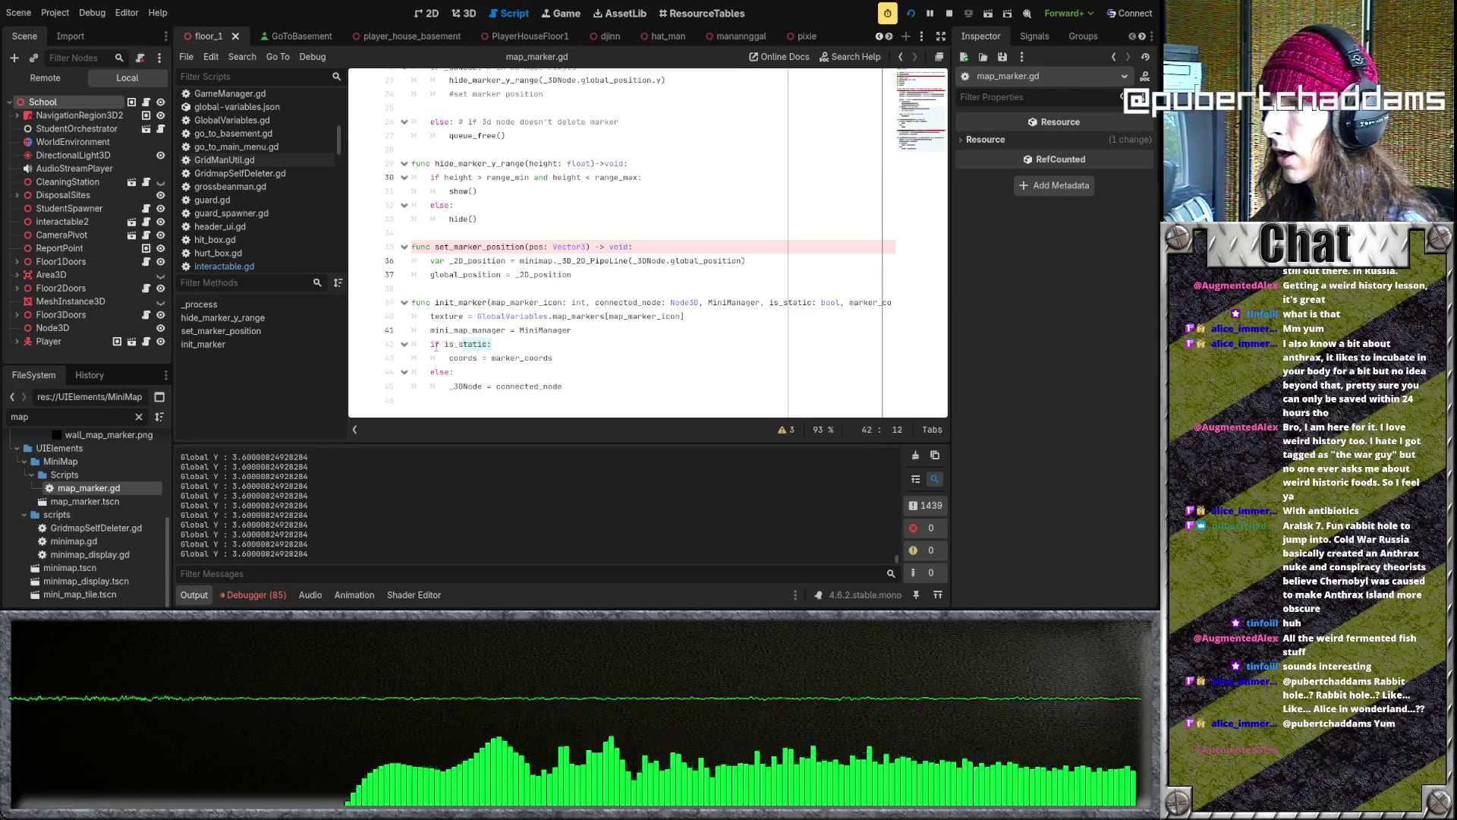
{"action": "key", "text": "shift+Home"}
{"action": "key", "text": "shift+Home"}
{"action": "key", "text": "BackSpace"}
{"action": "key", "text": "BackSpace"}
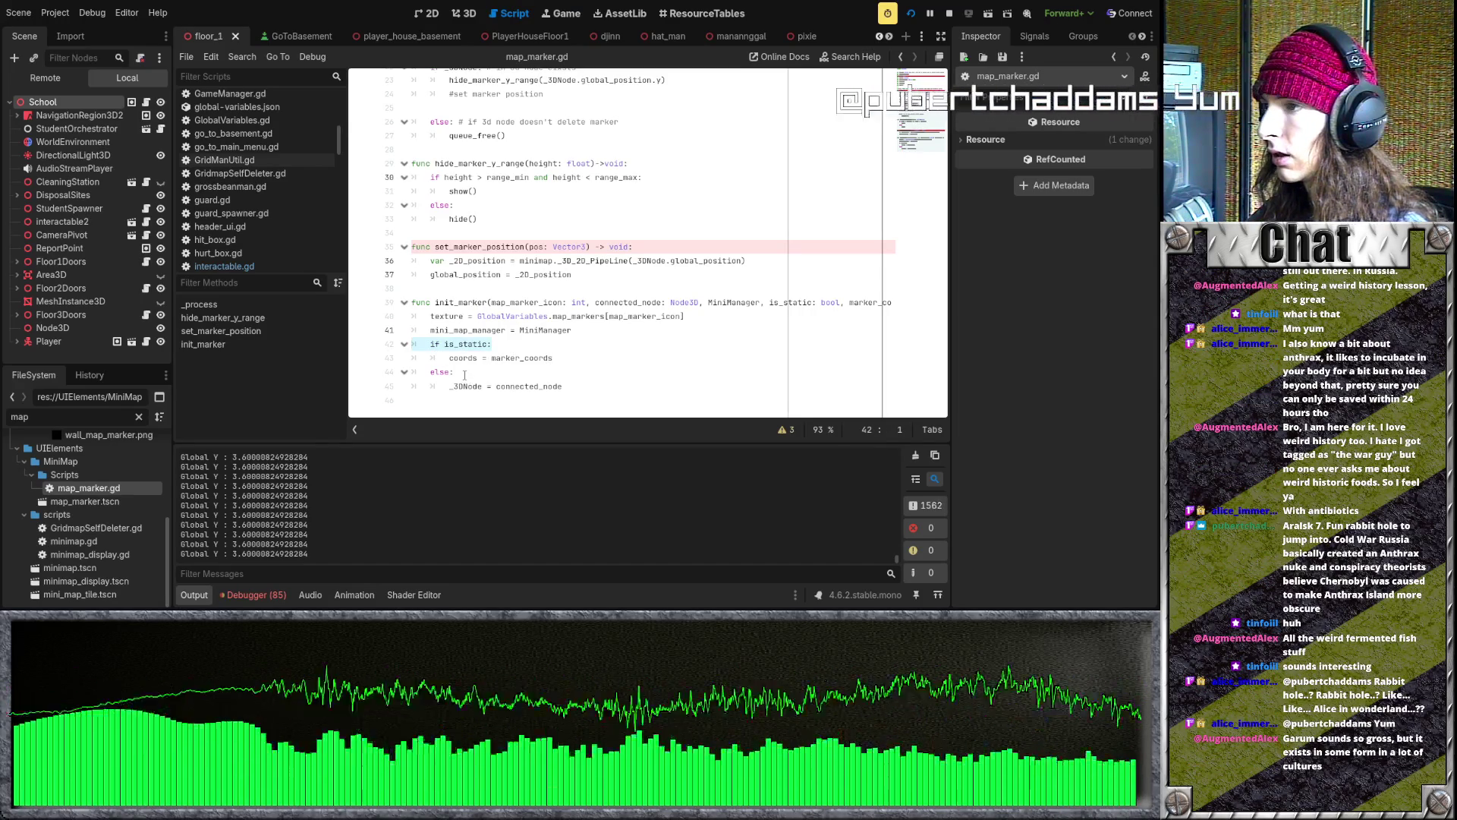
{"action": "key", "text": "Down"}
{"action": "key", "text": "shift+Tab"}
{"action": "key", "text": "Down"}
{"action": "key", "text": "ctrl+shift+k"}
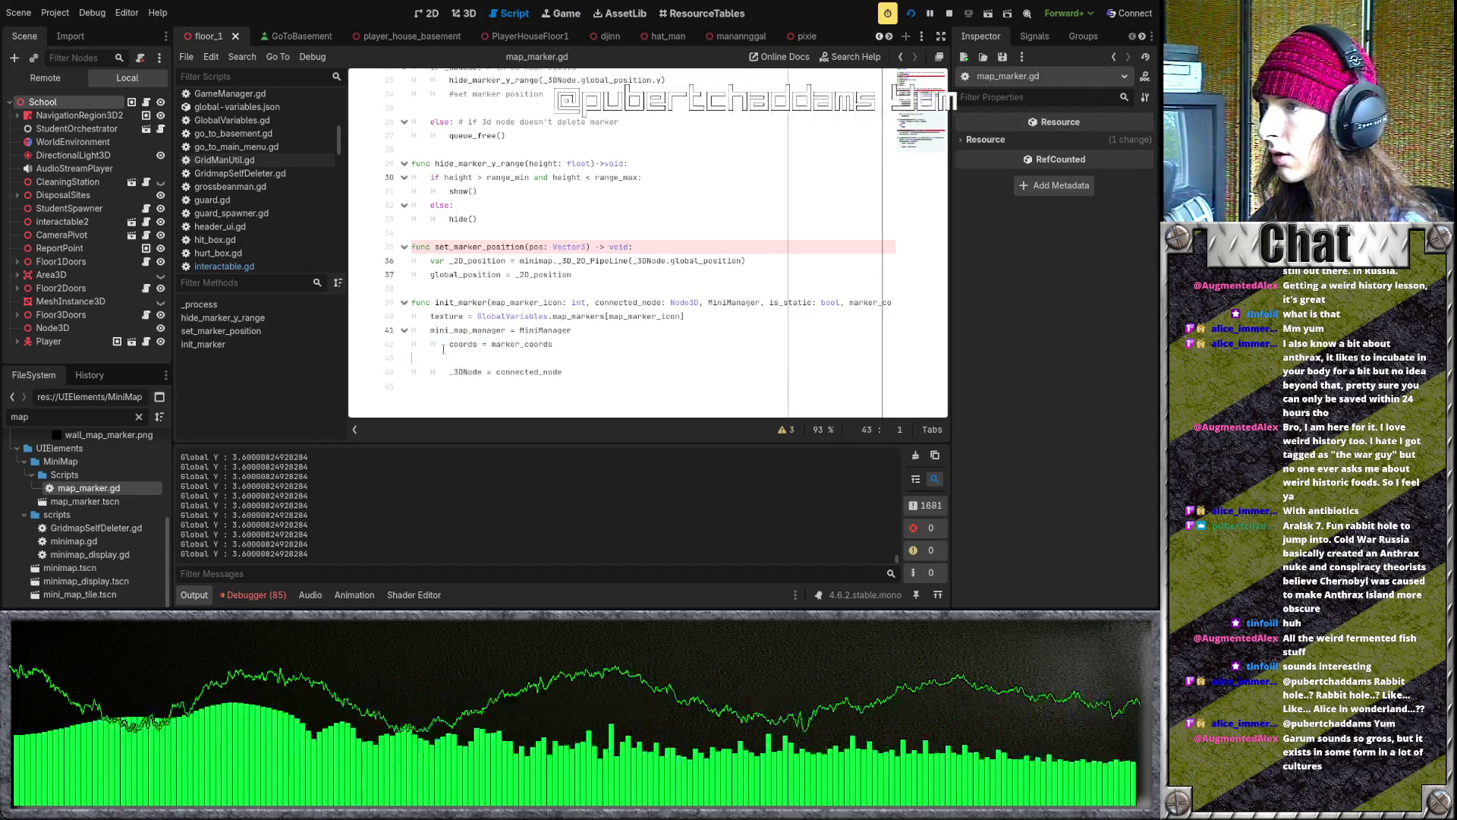
{"action": "left_click", "coordinate": [450, 358]}
{"action": "key", "text": "shift+Tab"}
- Add 'static_marker = is_static' after the MiniManager assignment and save the script
{"action": "left_click", "coordinate": [602, 355]}
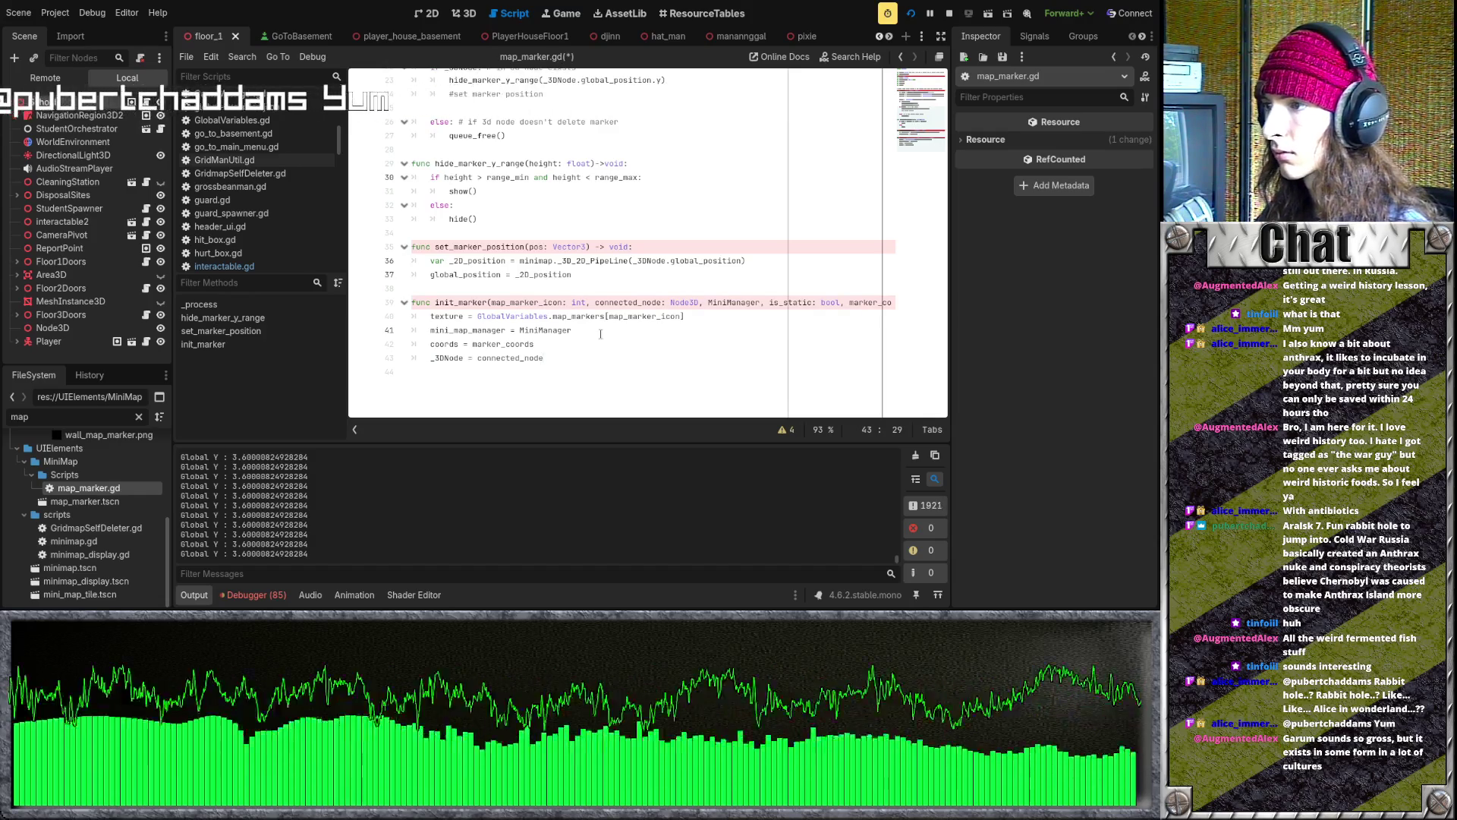
{"action": "left_click", "coordinate": [599, 331]}
{"action": "key", "text": "Return"}
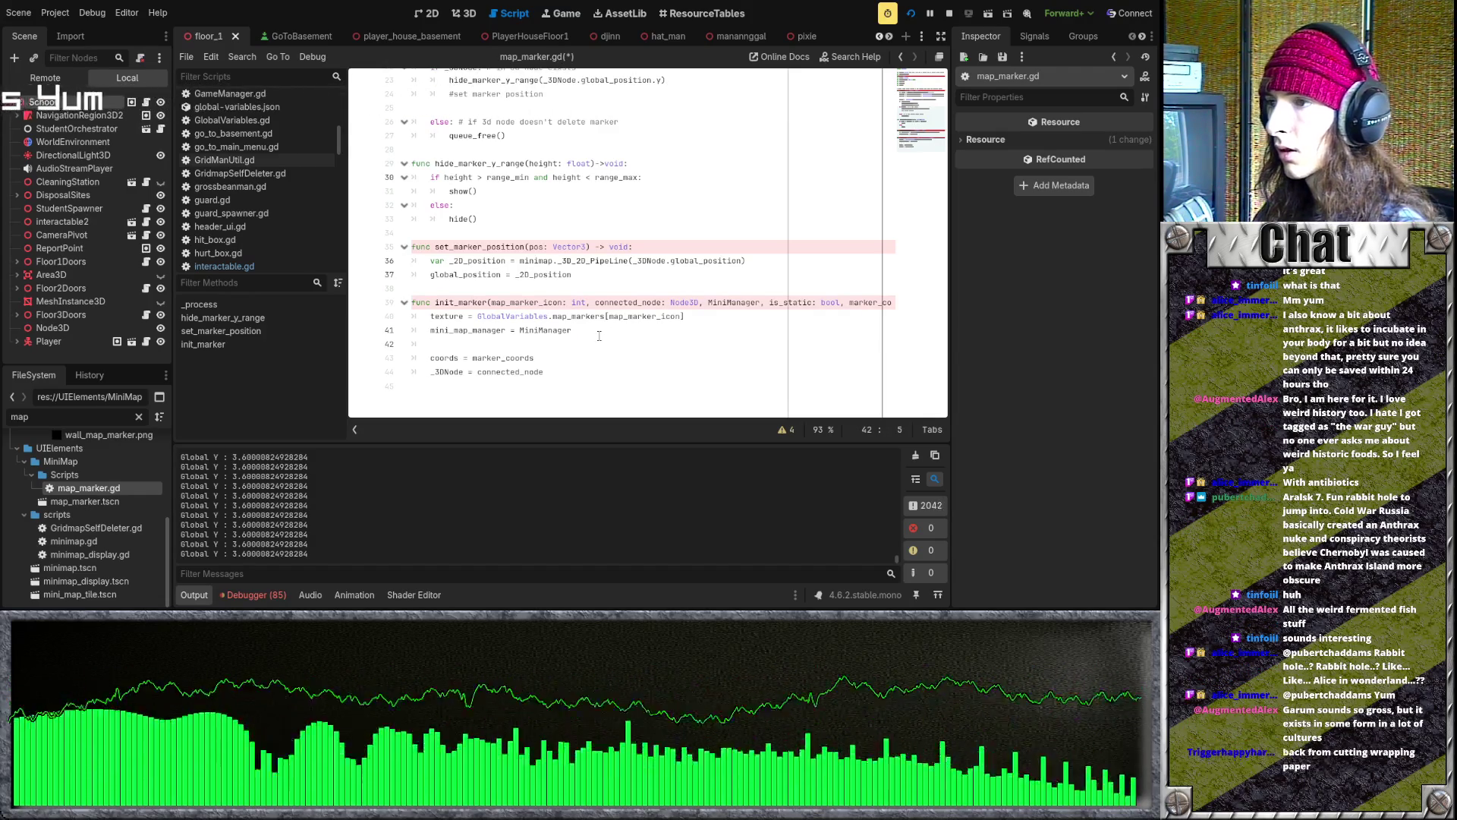
{"action": "type", "text": "st"}
{"action": "key", "text": "BackSpace"}
{"action": "key", "text": "BackSpace"}
{"action": "type", "text": "ic_"}
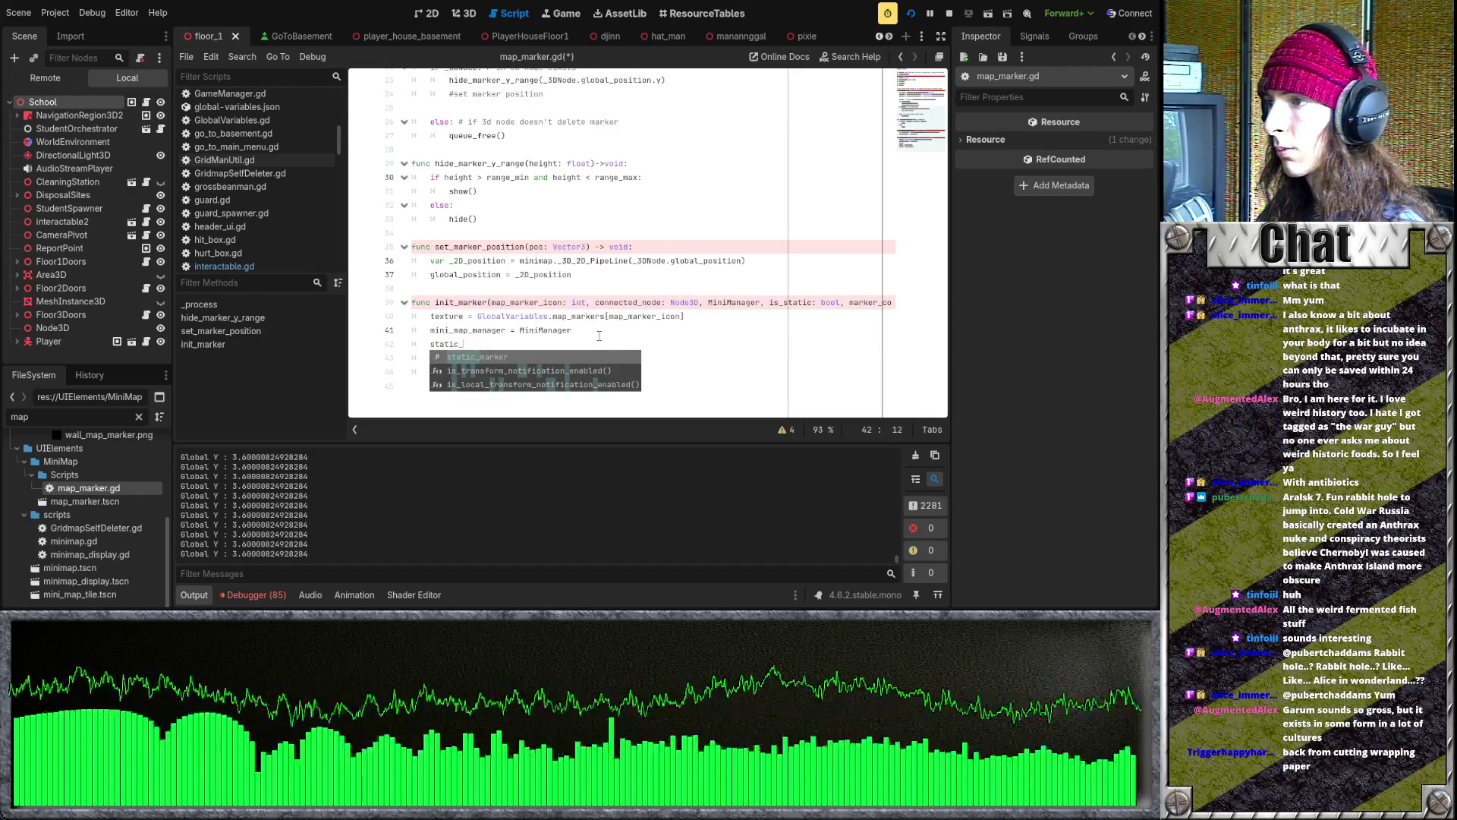
{"action": "type", "text": "marker = is_static"}
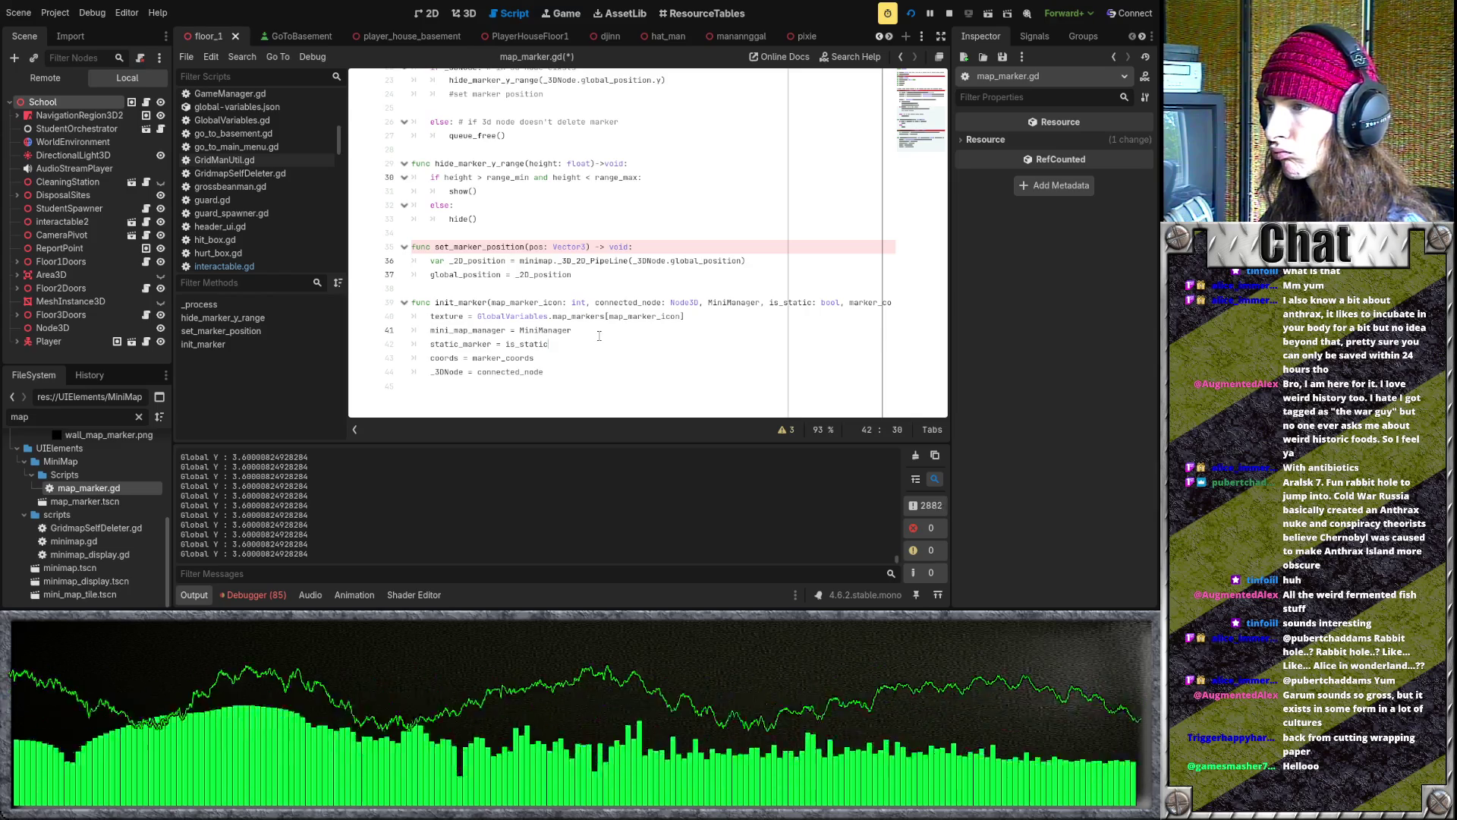
{"action": "key", "text": "ctrl+s"}
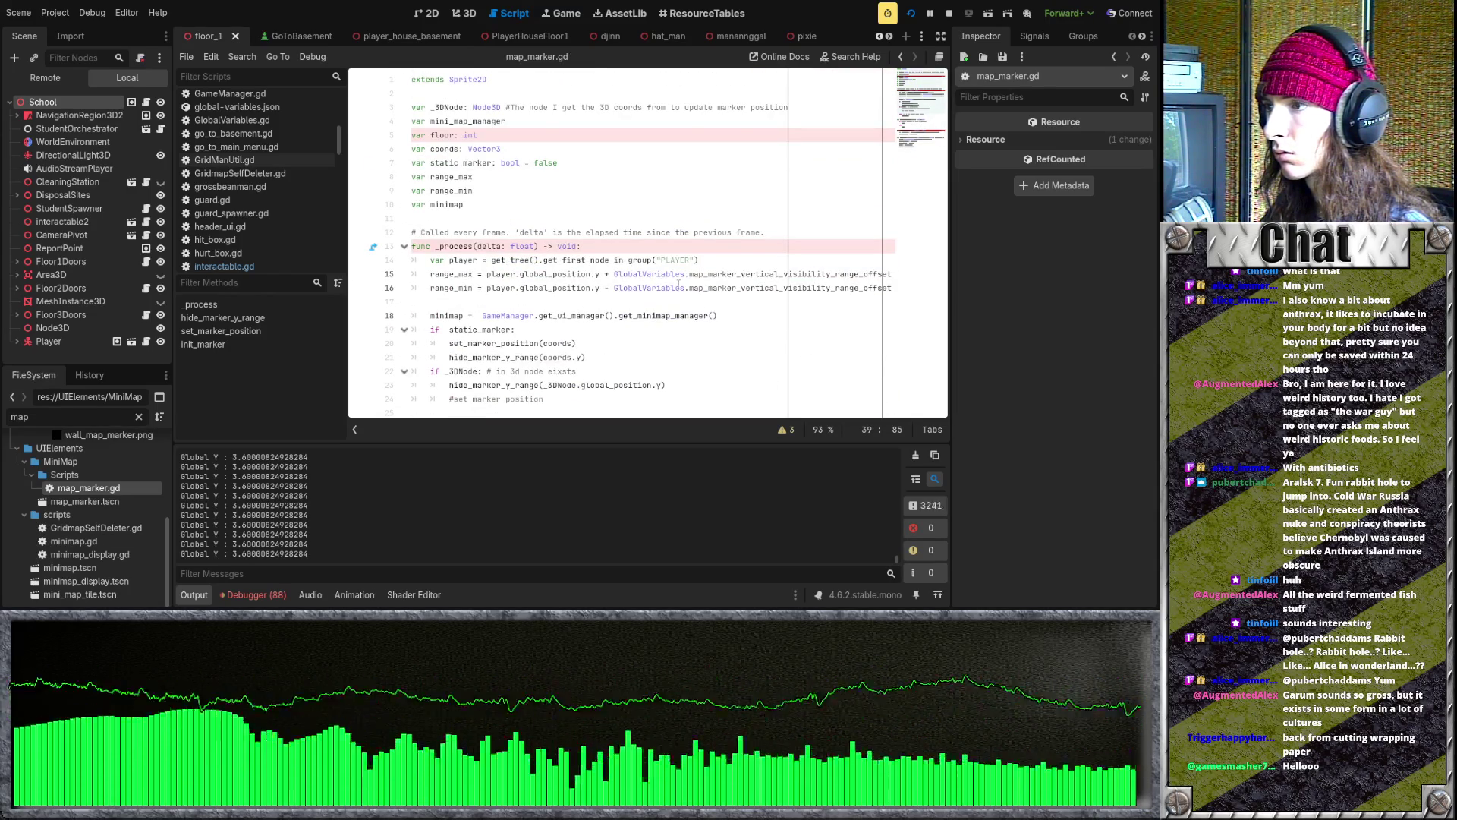
- Relaunch the game with the updated marker script, then stop it
{"action": "scroll", "coordinate": [678, 284], "scroll_direction": "down", "scroll_amount": 3}
{"action": "left_click", "coordinate": [911, 14]}
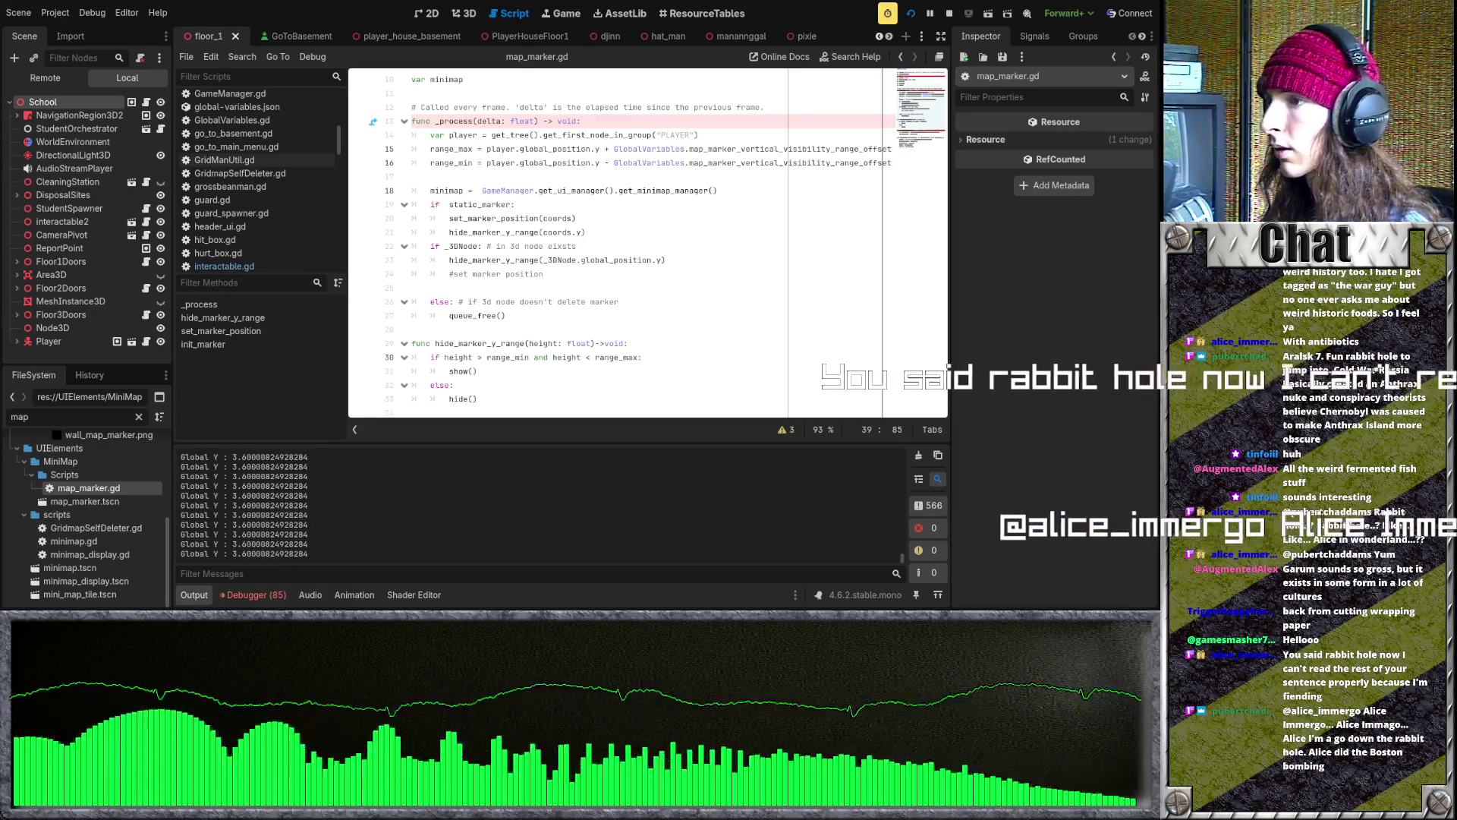
{"action": "key", "text": "F8"}
{"action": "left_click", "coordinate": [471, 330]}
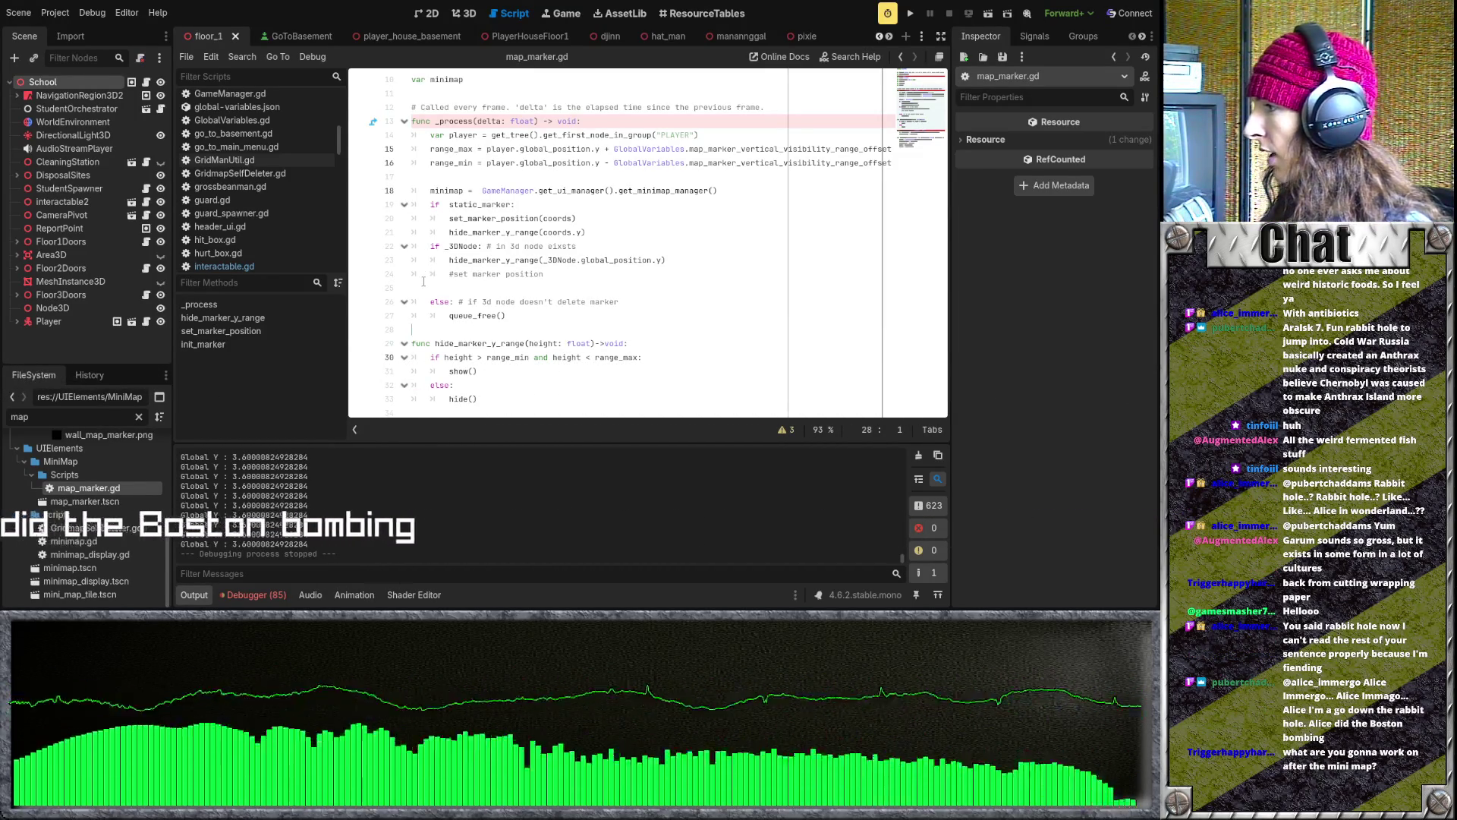
- Review _process in map_marker.gd around the static_marker branch and its coords calls
{"action": "scroll", "coordinate": [478, 286], "scroll_direction": "down", "scroll_amount": 4}
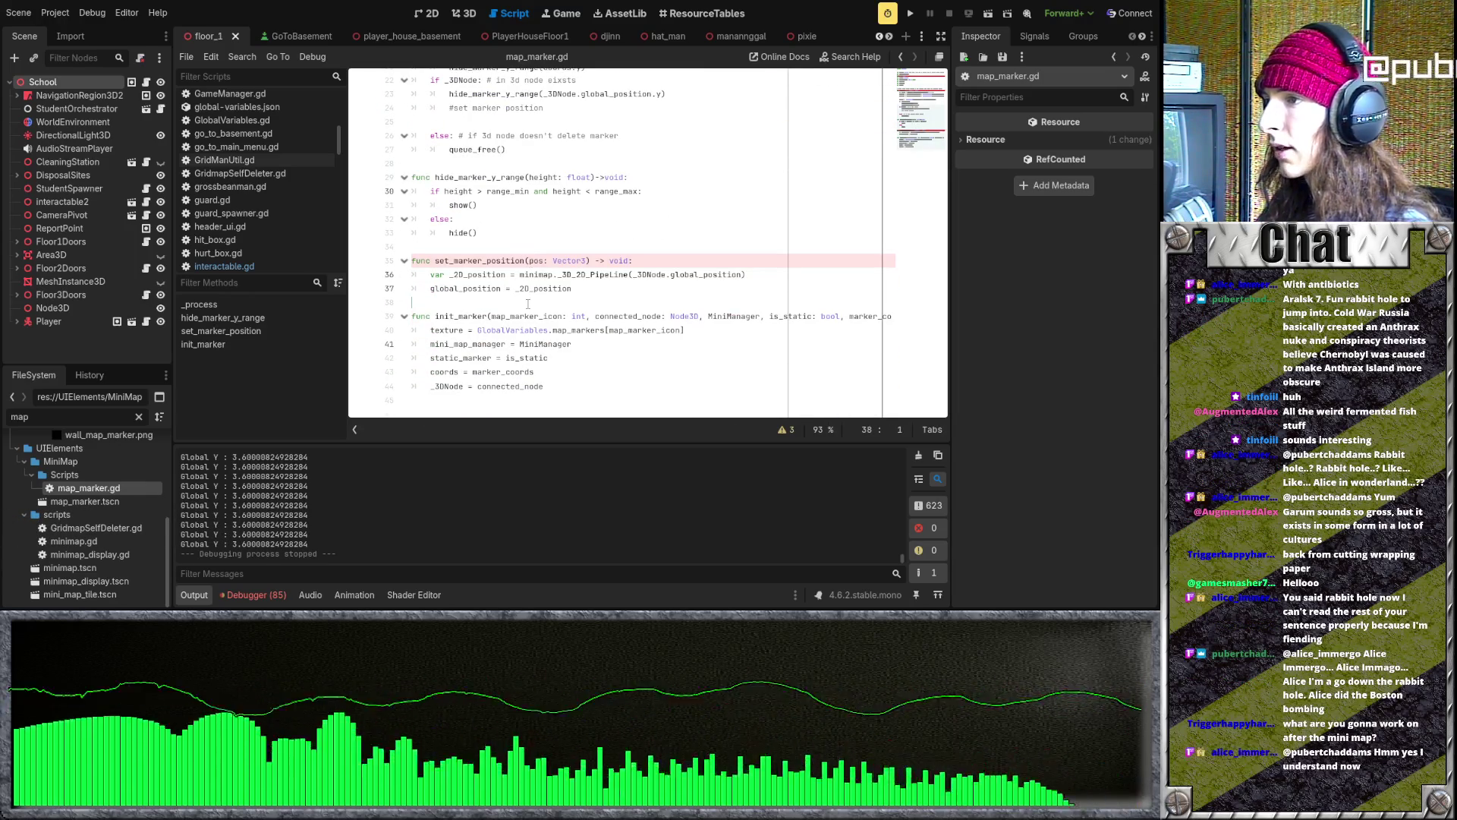
{"action": "scroll", "coordinate": [527, 304], "scroll_direction": "up", "scroll_amount": 7}
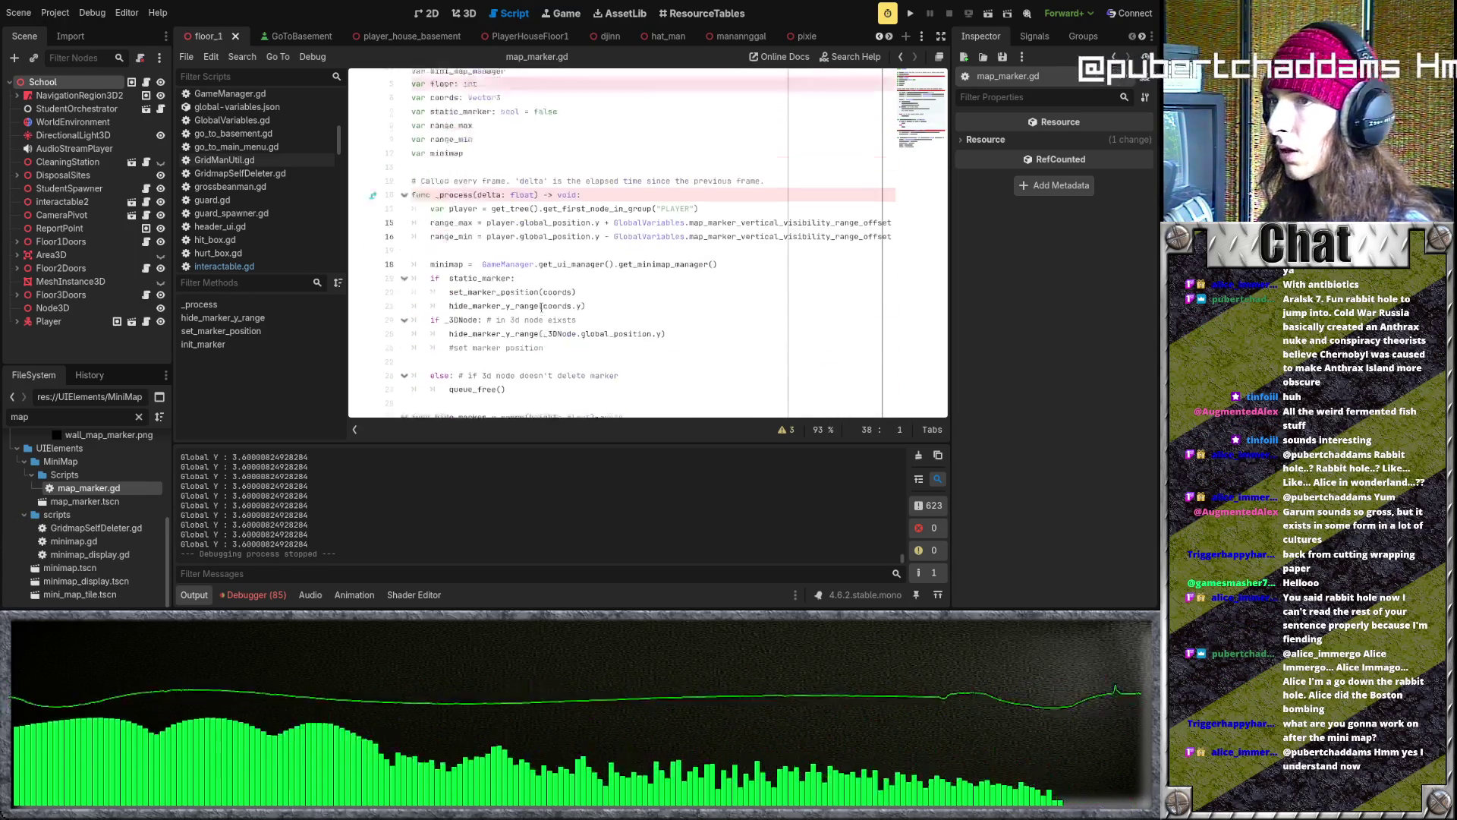
{"action": "left_click", "coordinate": [546, 301]}
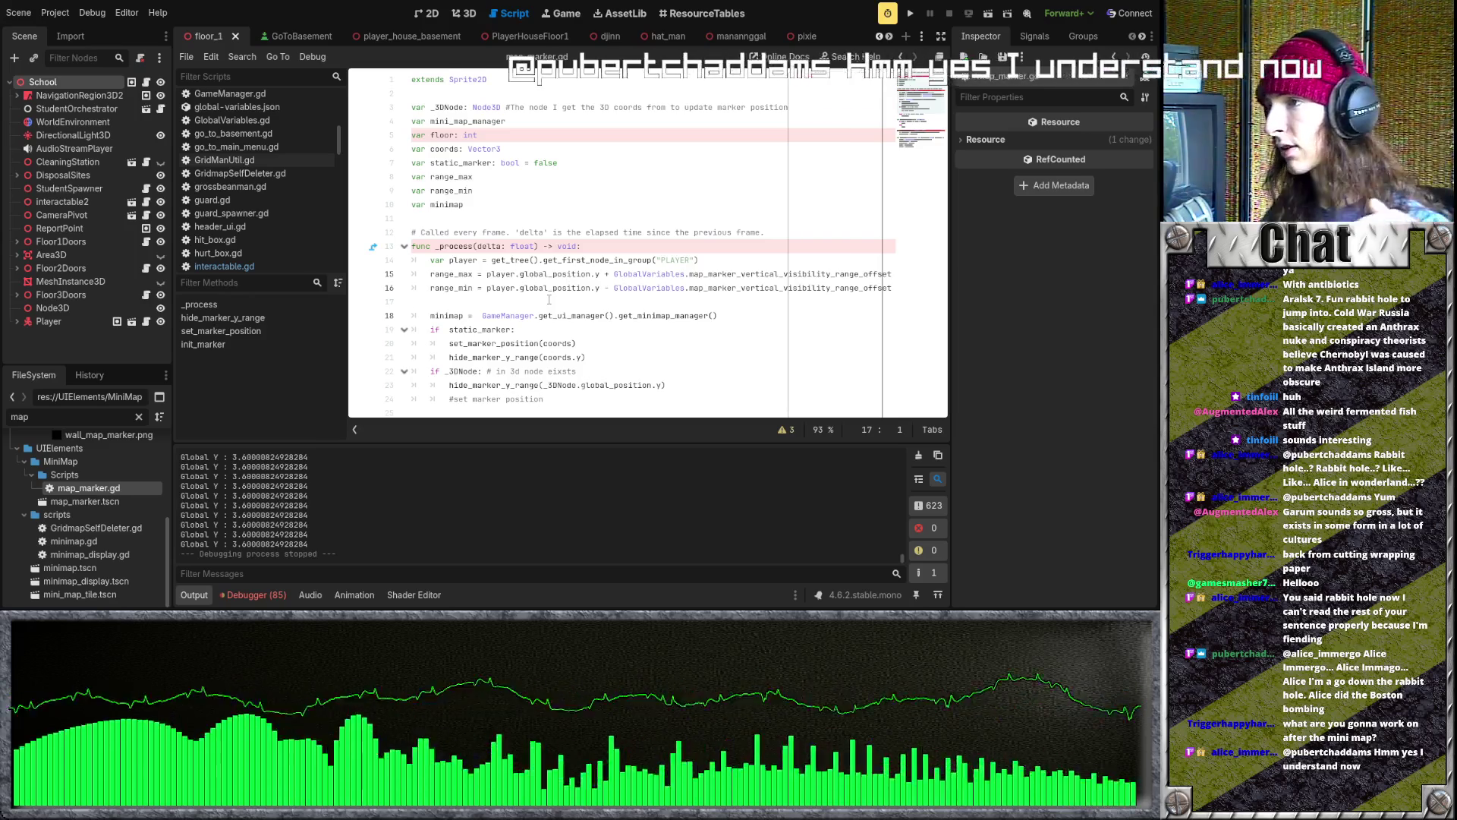
{"action": "scroll", "coordinate": [548, 300], "scroll_direction": "down", "scroll_amount": 2}
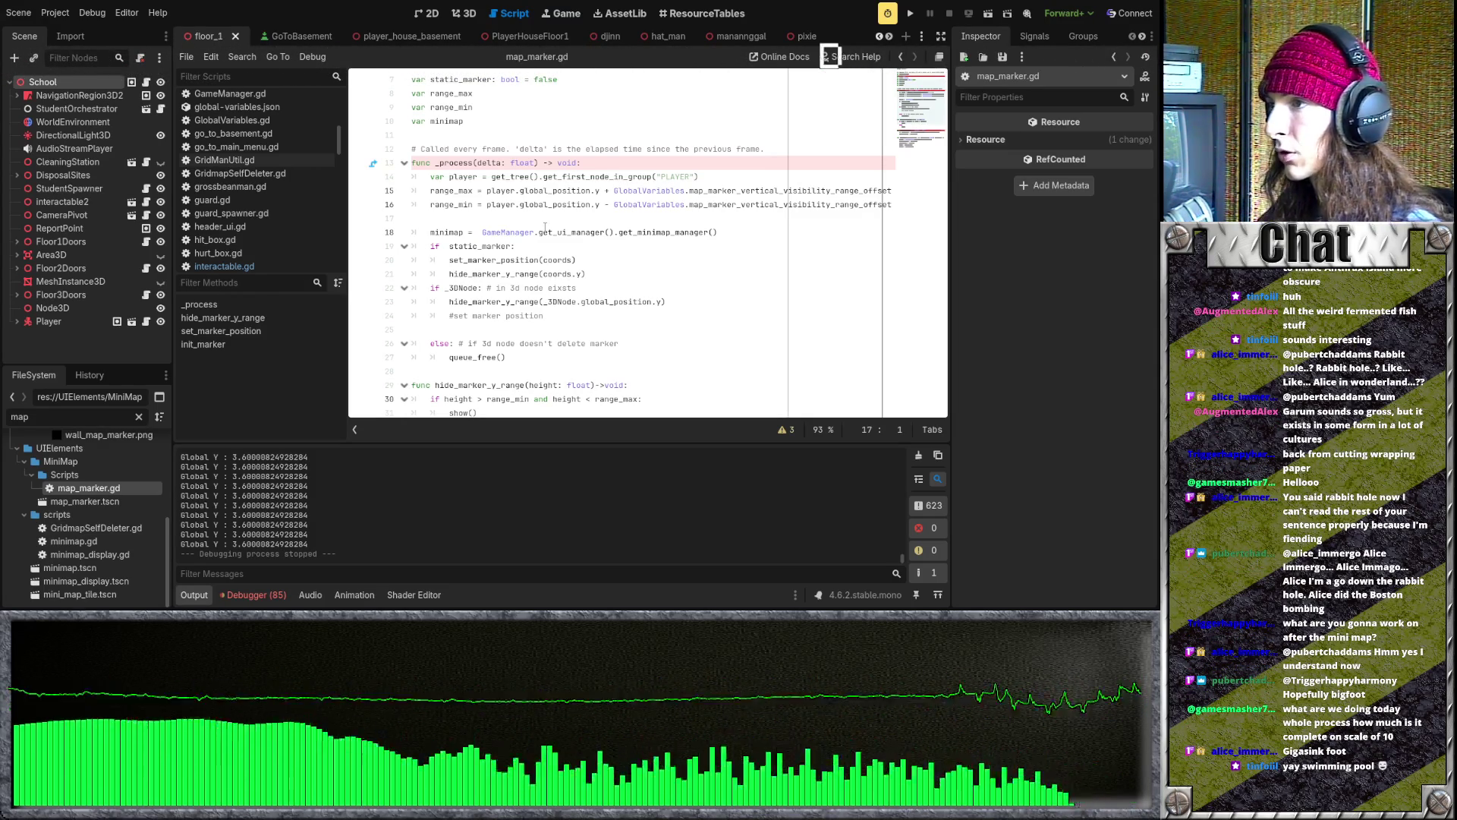
{"action": "scroll", "coordinate": [605, 215], "scroll_direction": "up", "scroll_amount": 2}
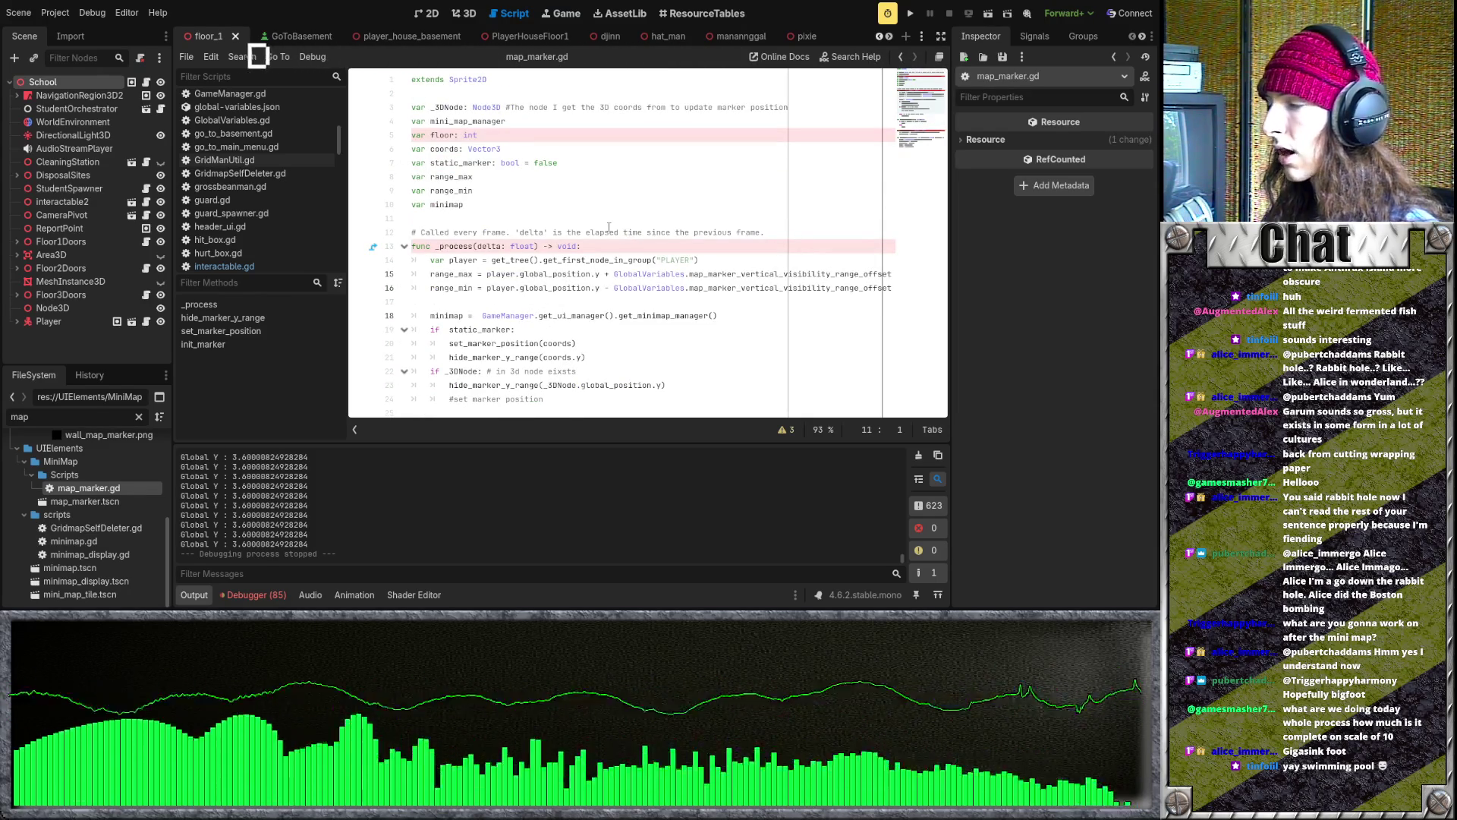
{"action": "scroll", "coordinate": [609, 227], "scroll_direction": "down", "scroll_amount": 2}
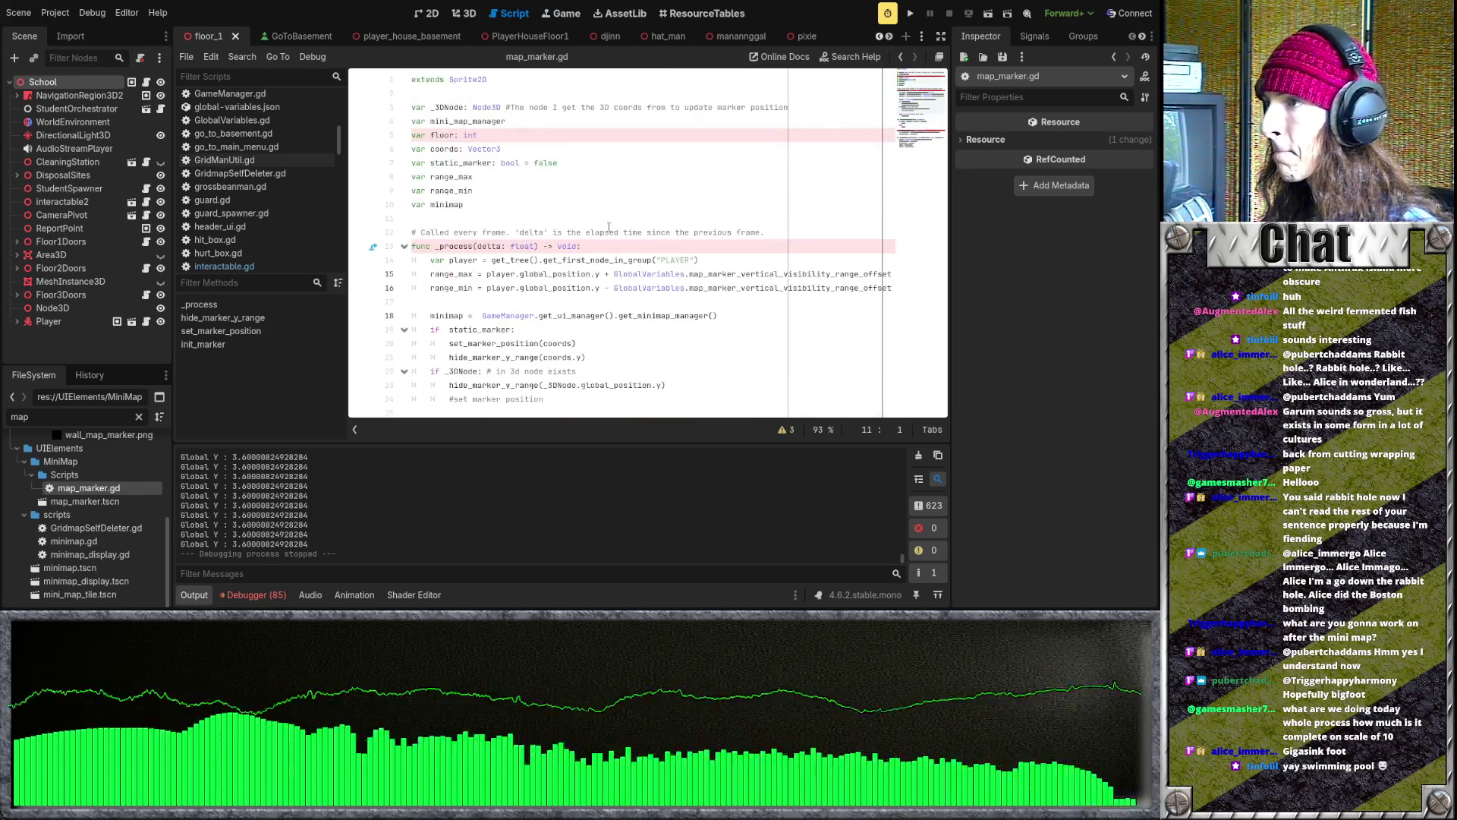
{"action": "scroll", "coordinate": [609, 227], "scroll_direction": "down", "scroll_amount": 4}
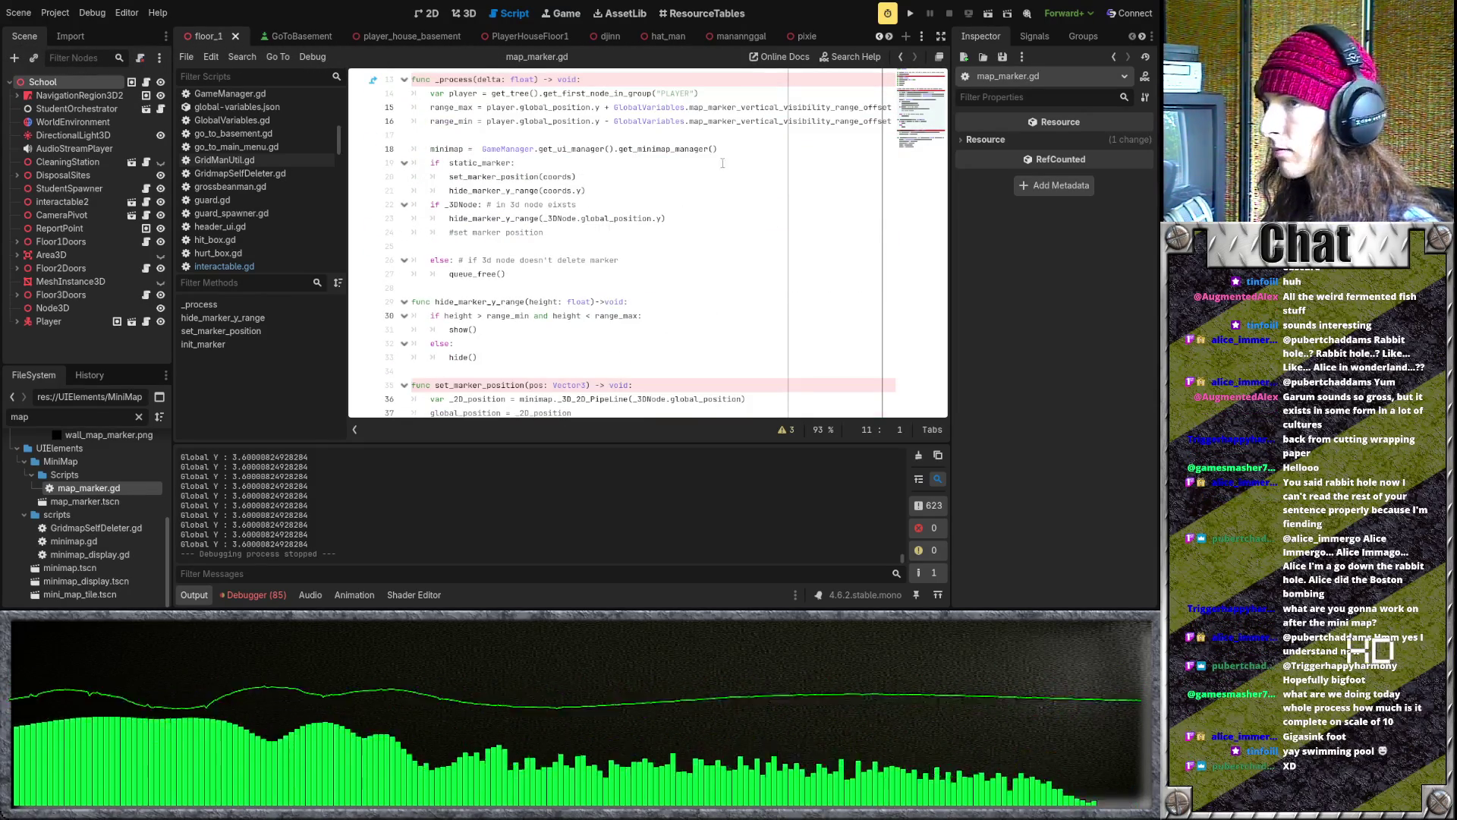
- Run the game and expand Main > UI > UIManager > PlayerHud > MinimapDisplay > SmallMinimap in the Remote tree
{"action": "left_click", "coordinate": [910, 14]}
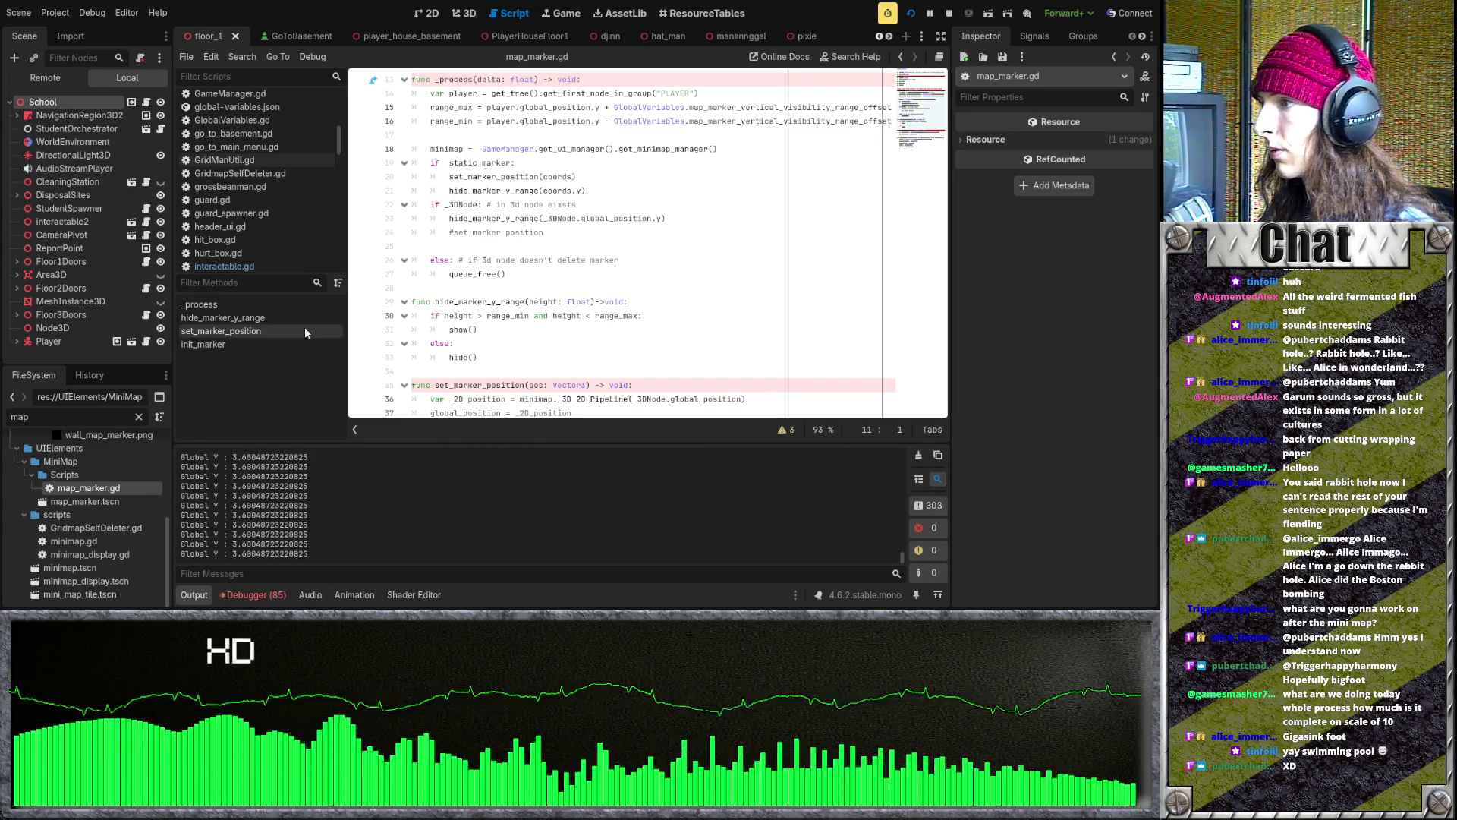
{"action": "left_click", "coordinate": [45, 78]}
{"action": "left_click", "coordinate": [17, 182]}
{"action": "left_click", "coordinate": [24, 221]}
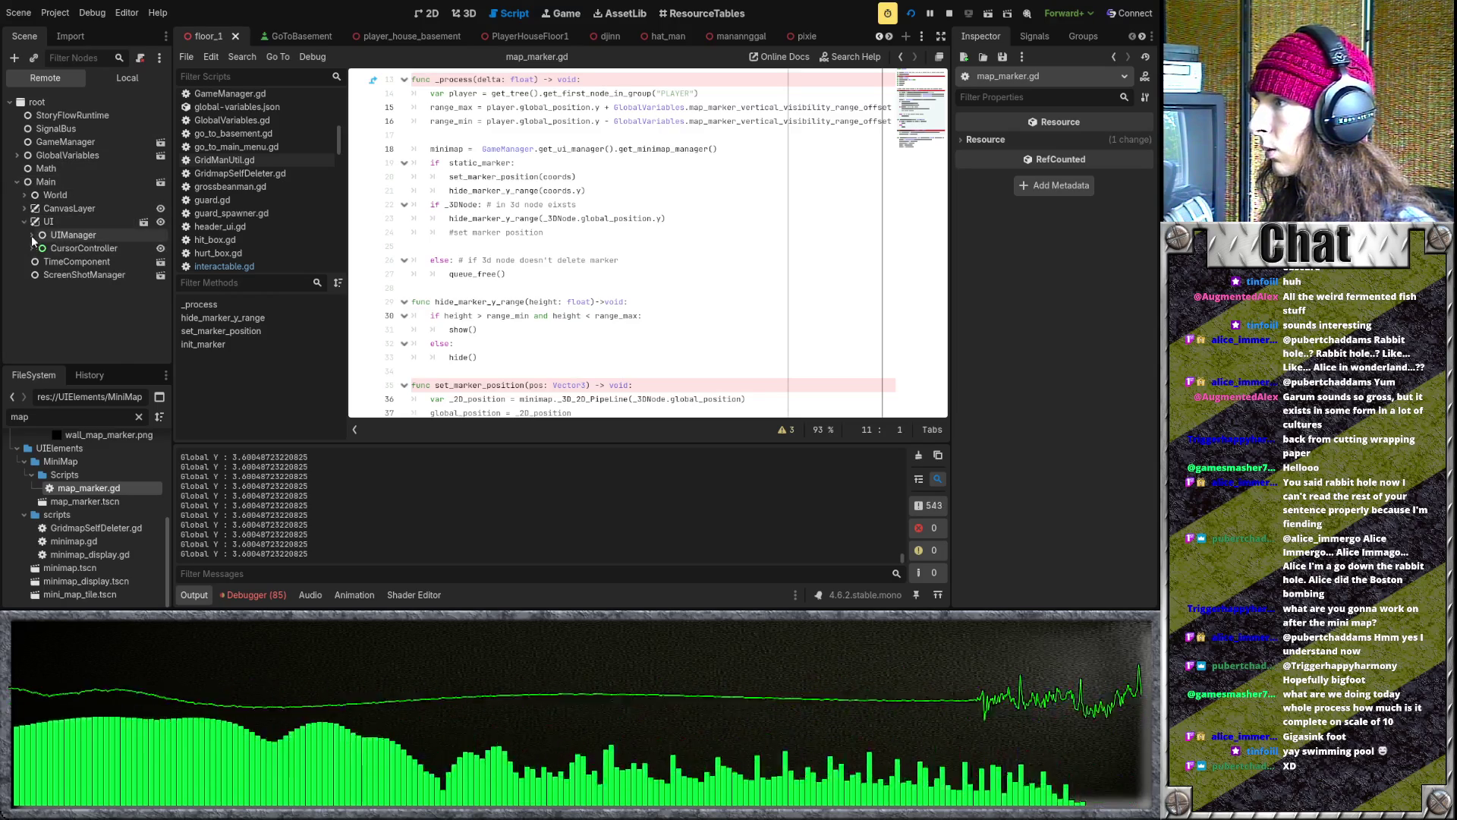
{"action": "left_click", "coordinate": [33, 235]}
{"action": "scroll", "coordinate": [34, 250], "scroll_direction": "down", "scroll_amount": 2}
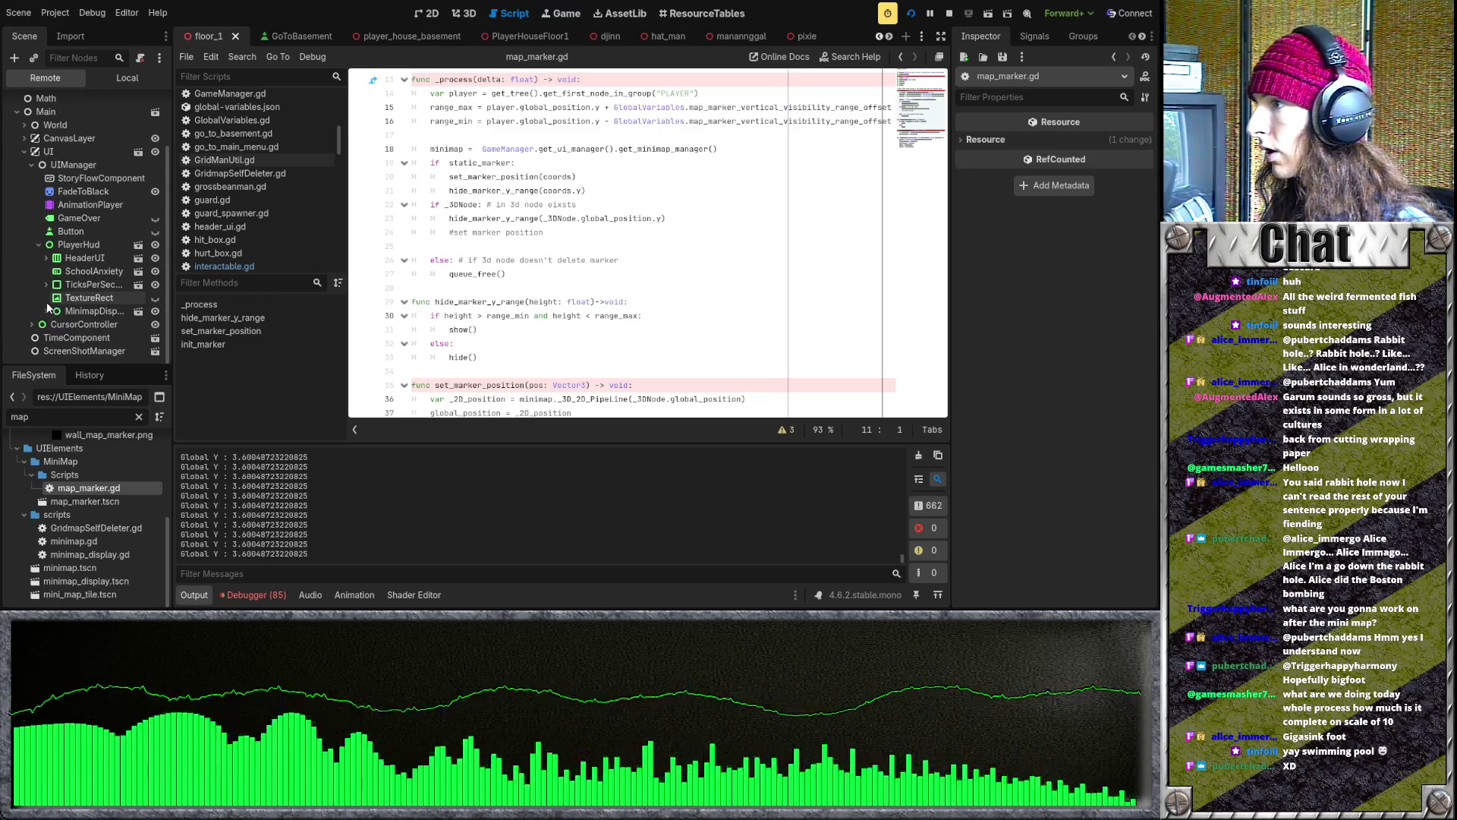
{"action": "left_click", "coordinate": [76, 311]}
{"action": "left_click", "coordinate": [53, 325]}
{"action": "scroll", "coordinate": [61, 315], "scroll_direction": "down", "scroll_amount": 1}
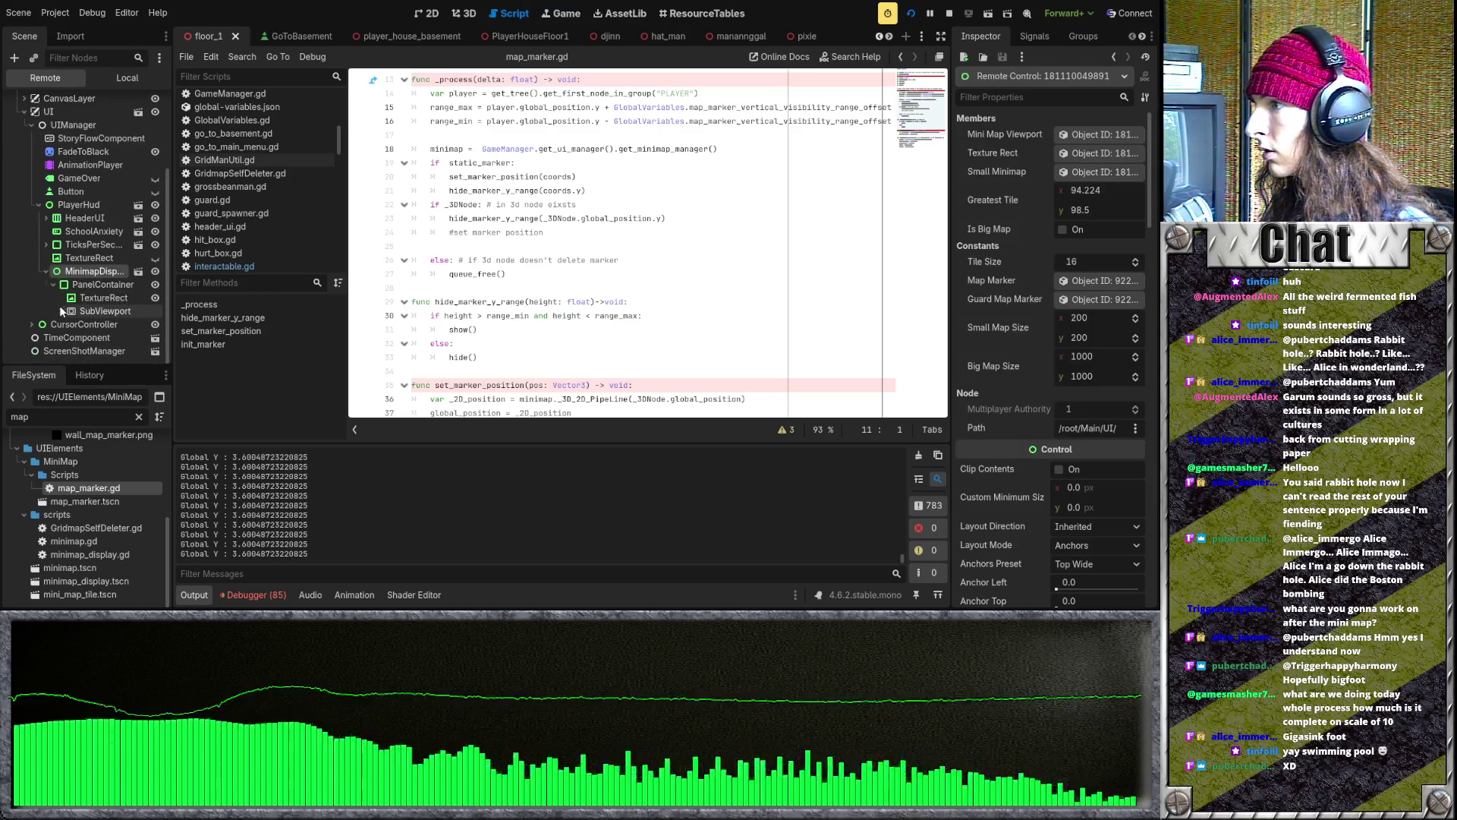
{"action": "left_click", "coordinate": [68, 324]}
{"action": "scroll", "coordinate": [91, 303], "scroll_direction": "down", "scroll_amount": 4}
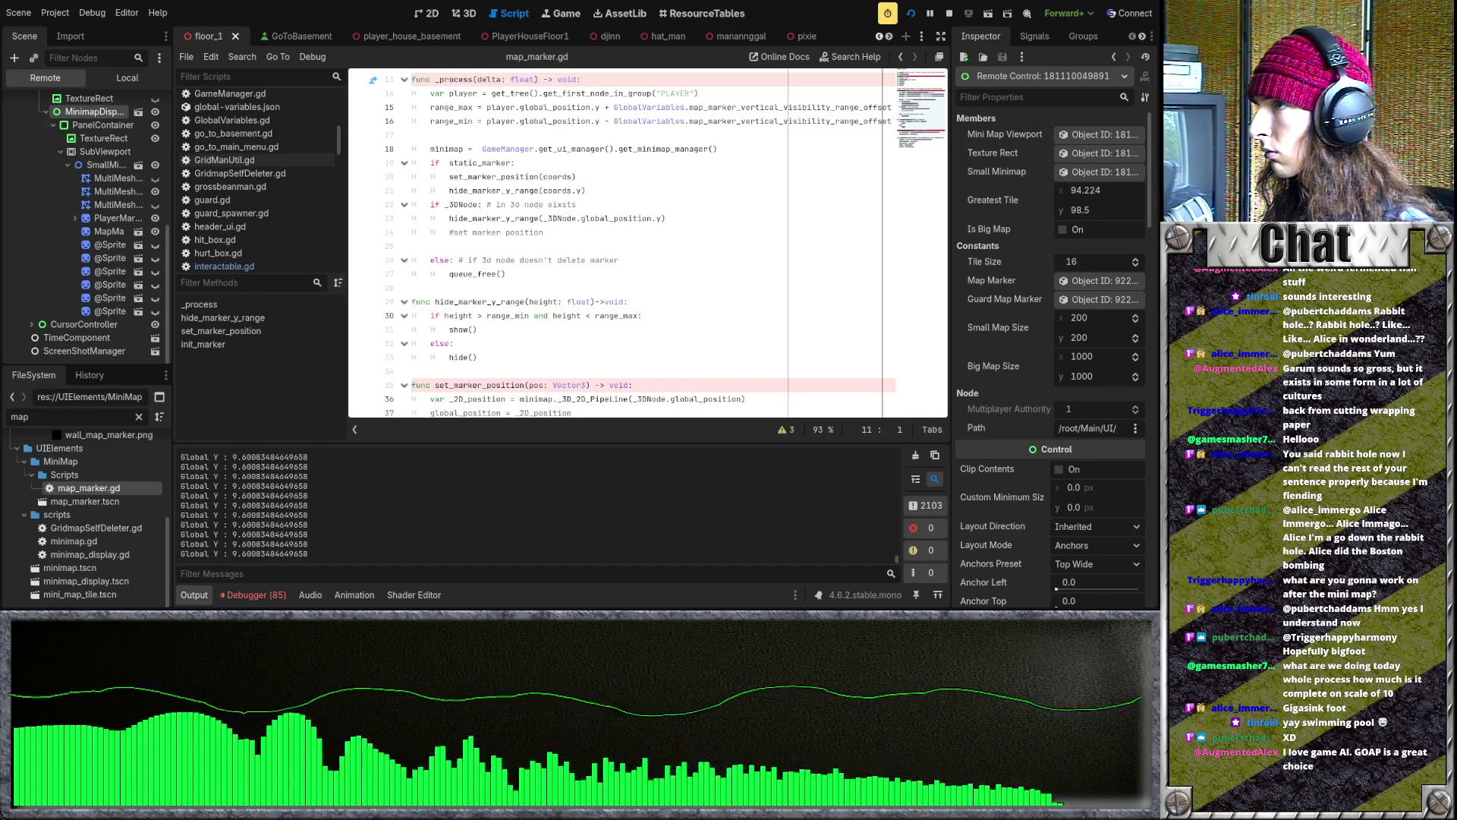
{"action": "left_click", "coordinate": [672, 306]}
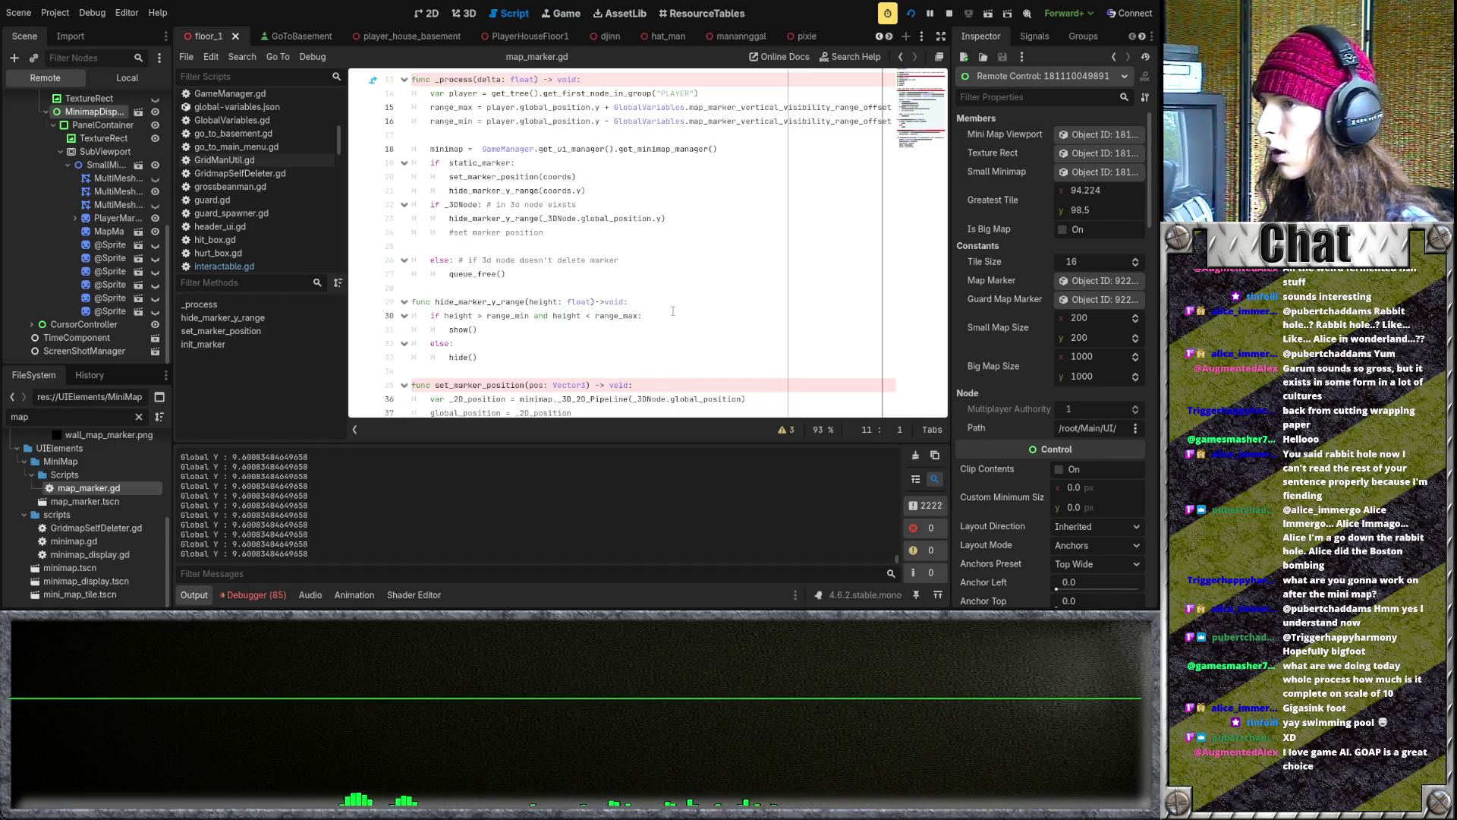
{"action": "scroll", "coordinate": [672, 306], "scroll_direction": "down", "scroll_amount": 3}
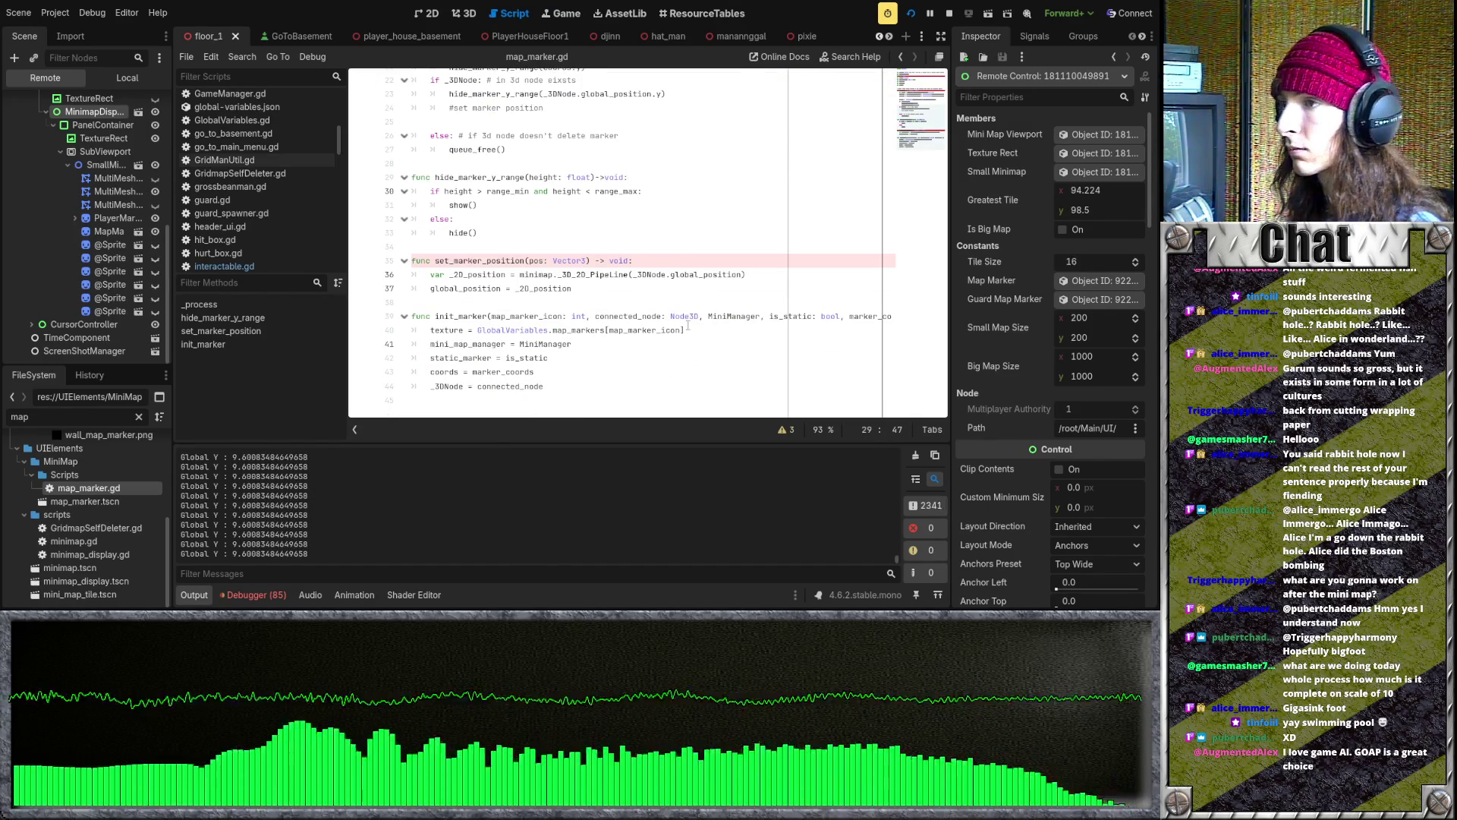
- Stop the game, then select the is_static: bool parameter in init_marker's signature
{"action": "left_click", "coordinate": [948, 17]}
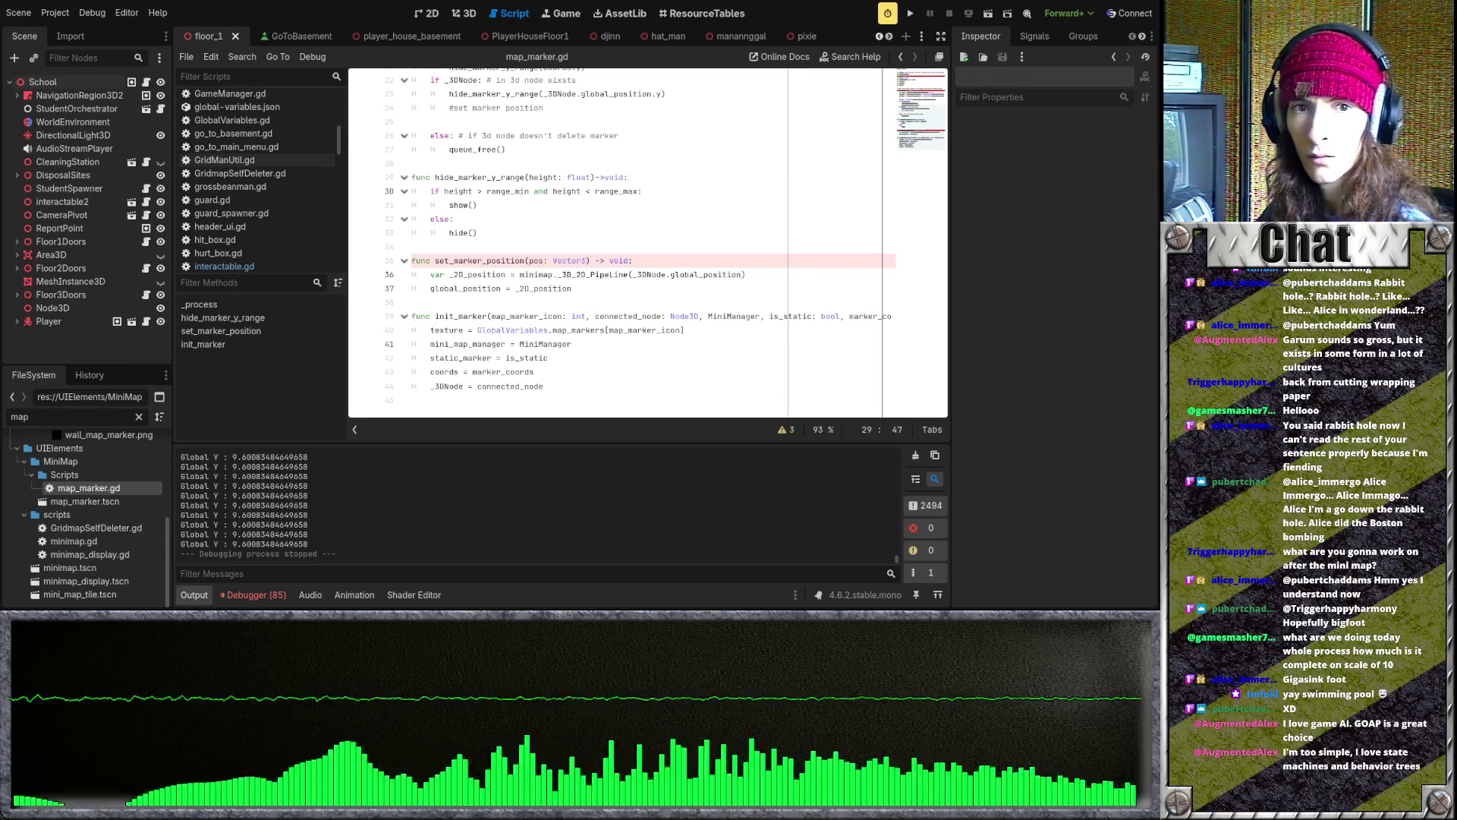
{"action": "left_click", "coordinate": [577, 261]}
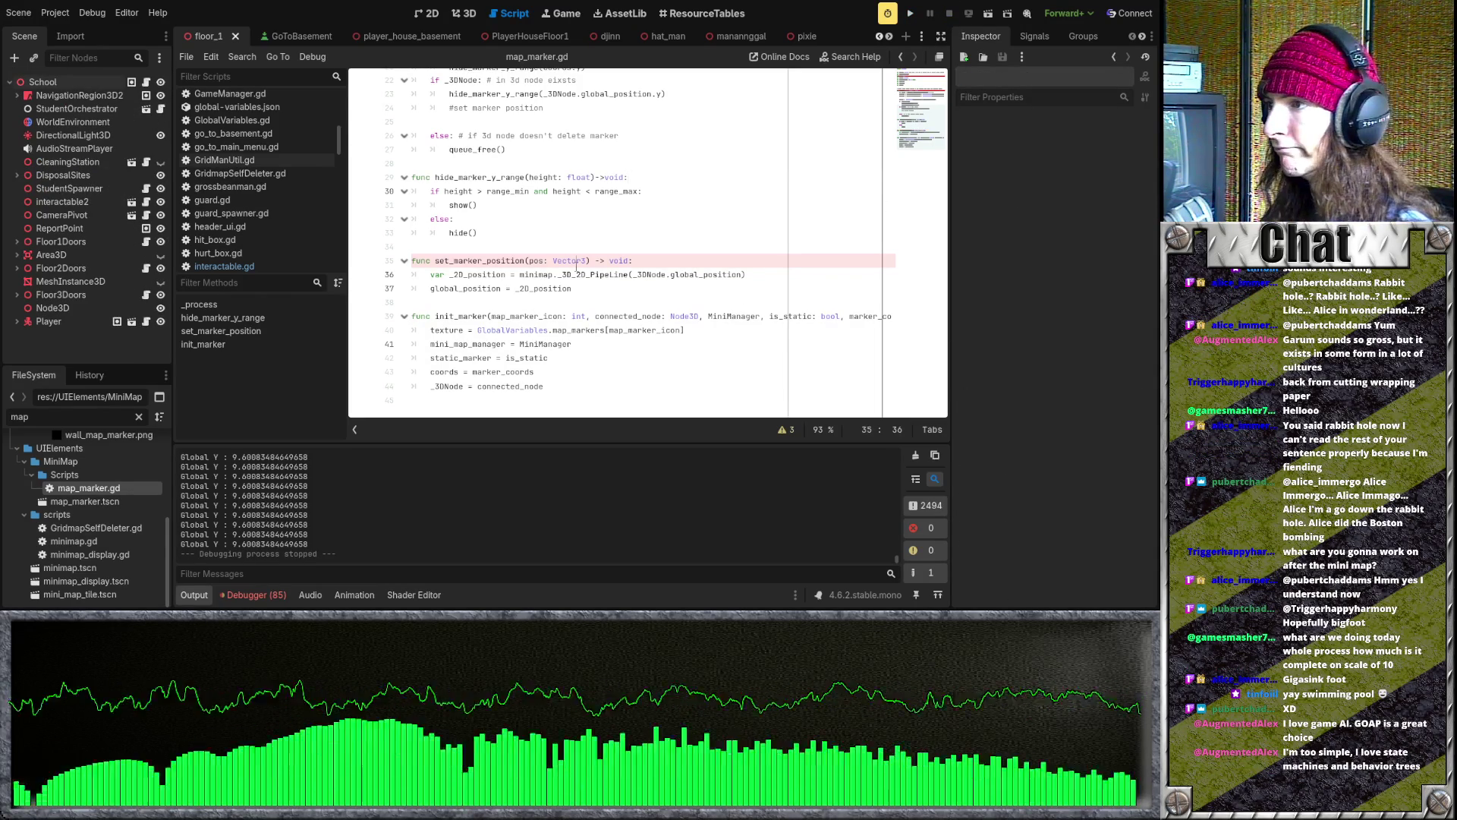
{"action": "left_click", "coordinate": [772, 304]}
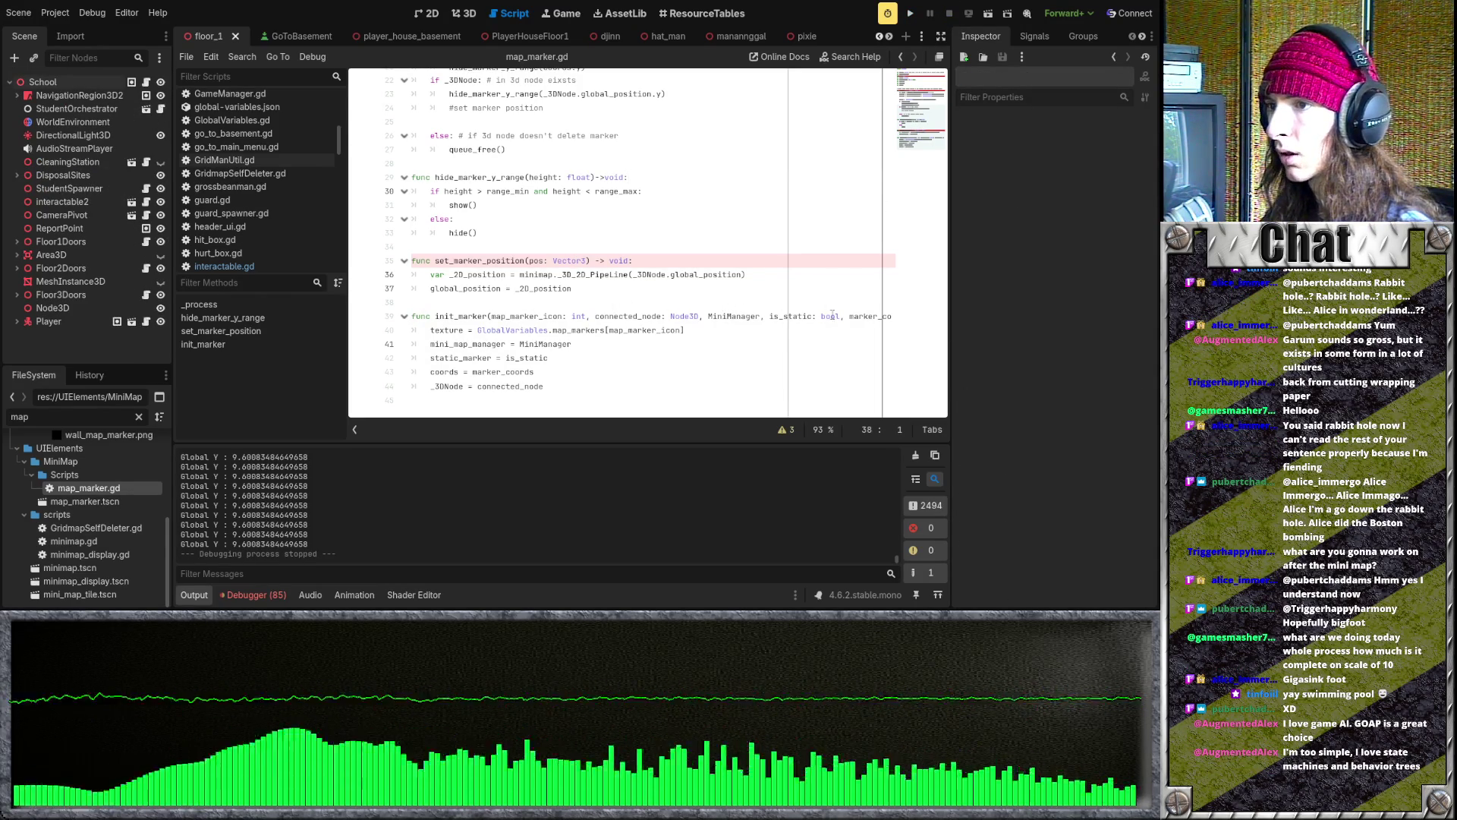
{"action": "left_click_drag", "start_coordinate": [840, 316], "coordinate": [768, 316]}
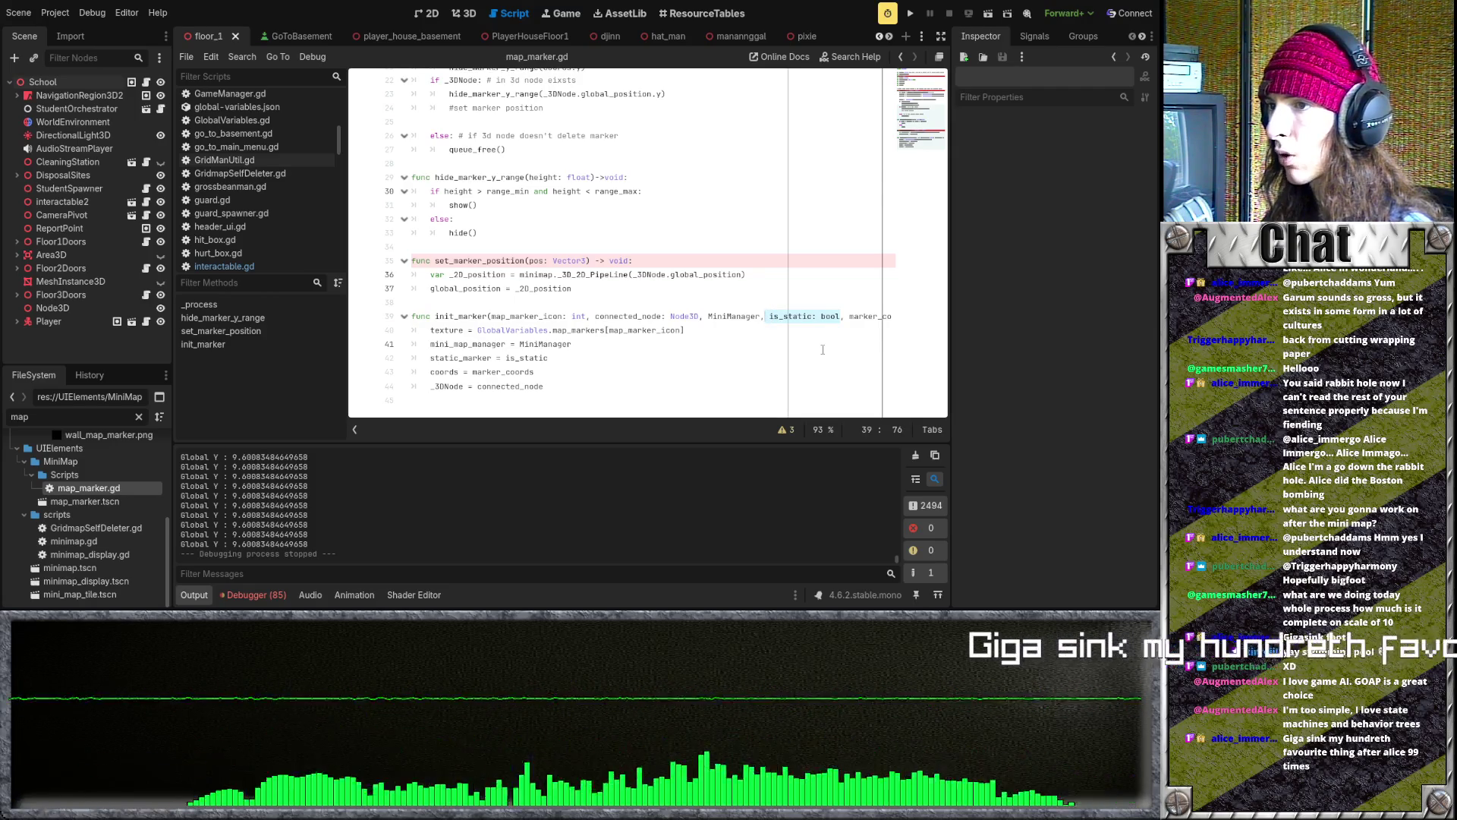
{"action": "scroll", "coordinate": [822, 350], "scroll_direction": "up", "scroll_amount": 7}
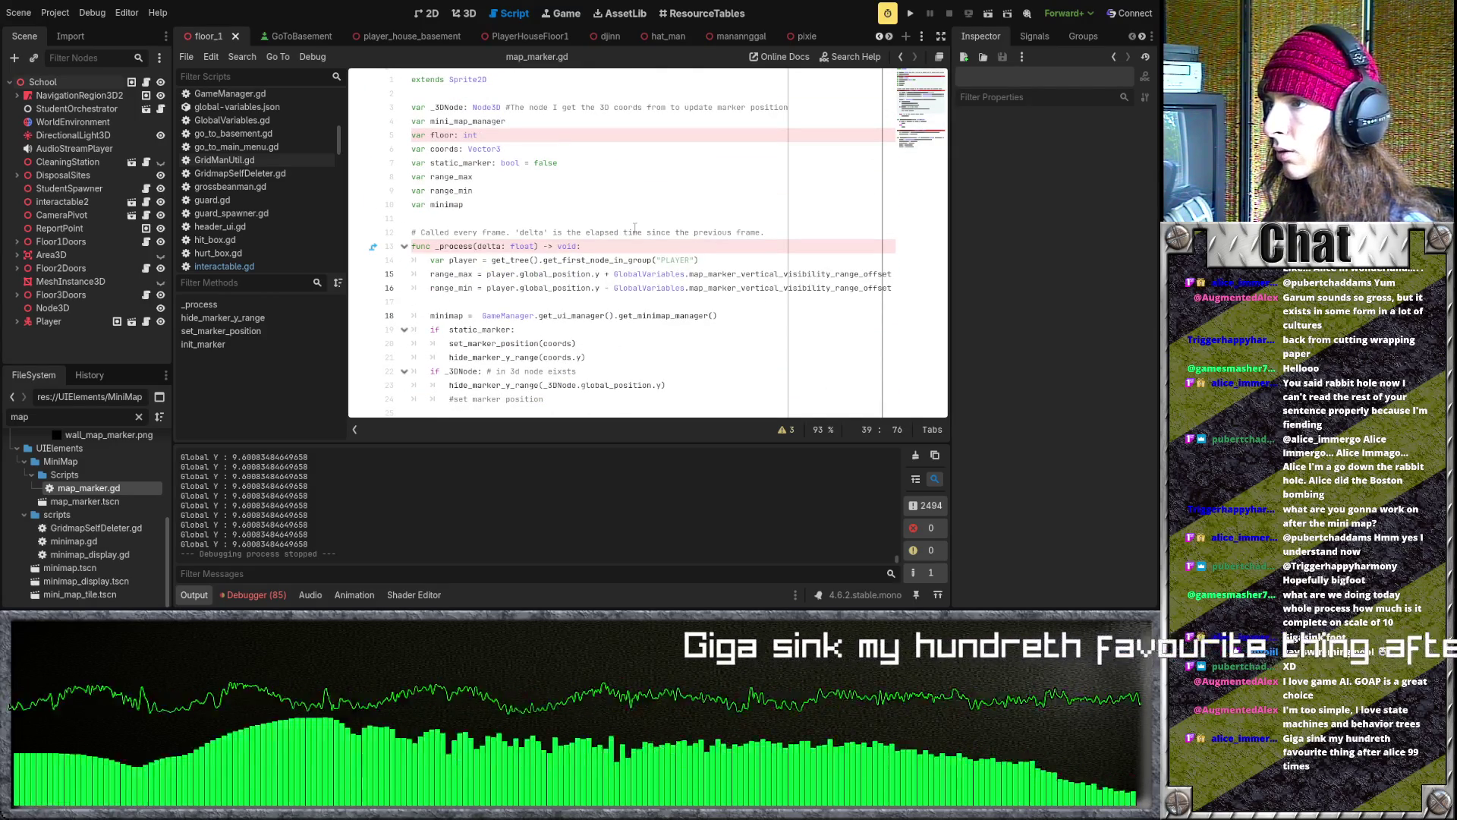
{"action": "scroll", "coordinate": [634, 228], "scroll_direction": "down", "scroll_amount": 7}
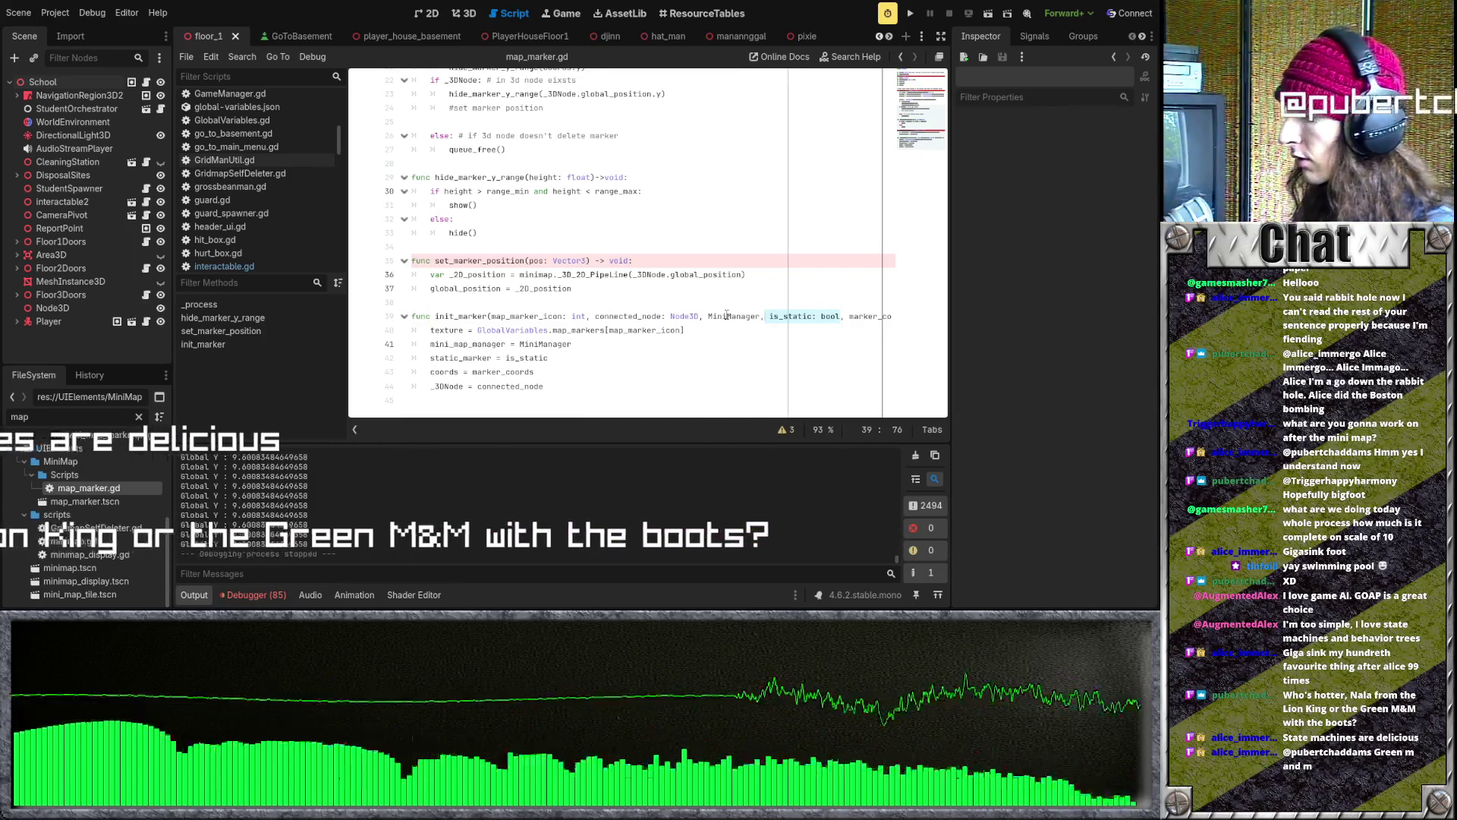
{"action": "left_click", "coordinate": [784, 262]}
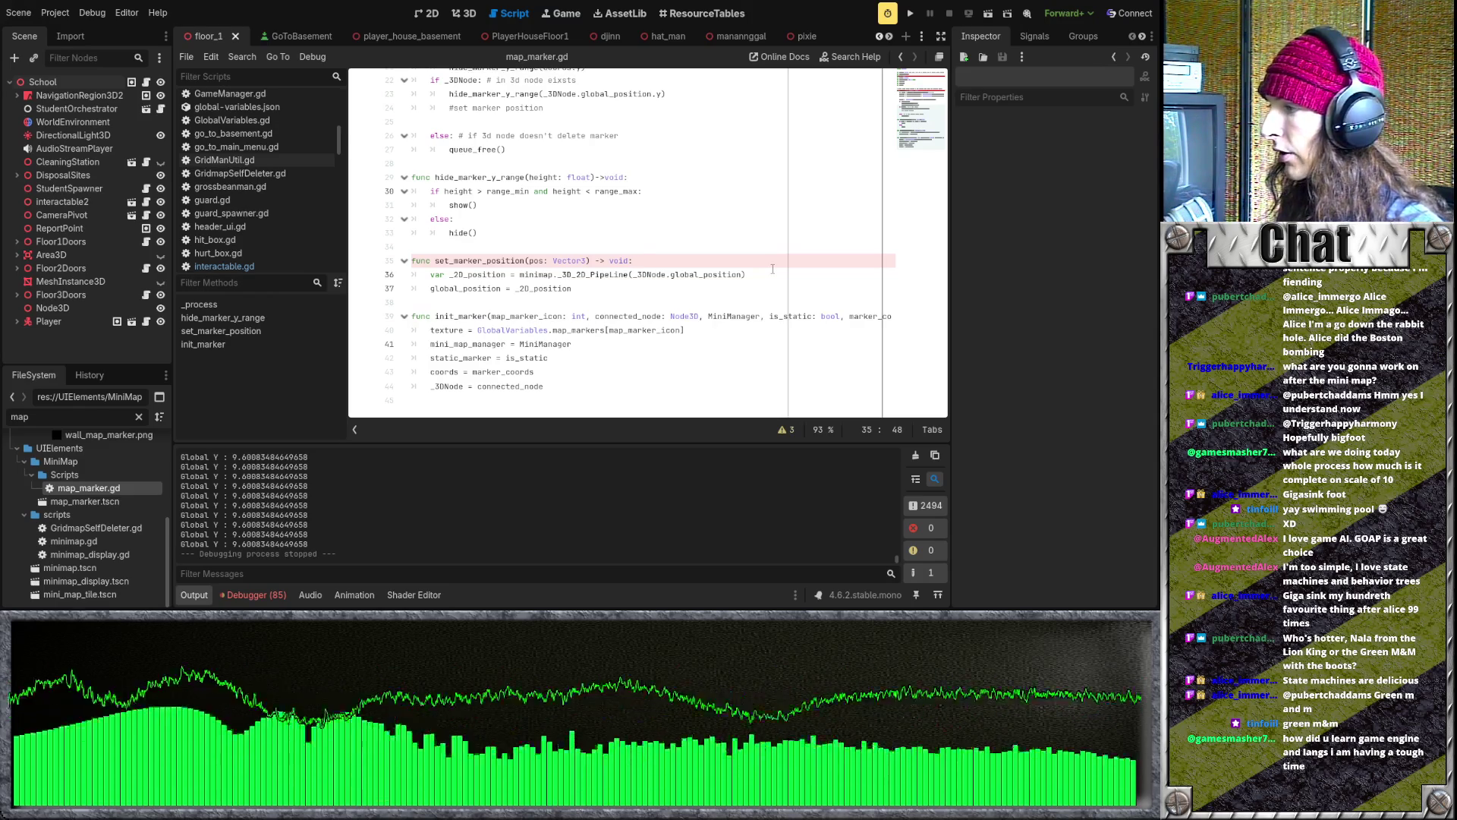
{"action": "left_click", "coordinate": [773, 269]}
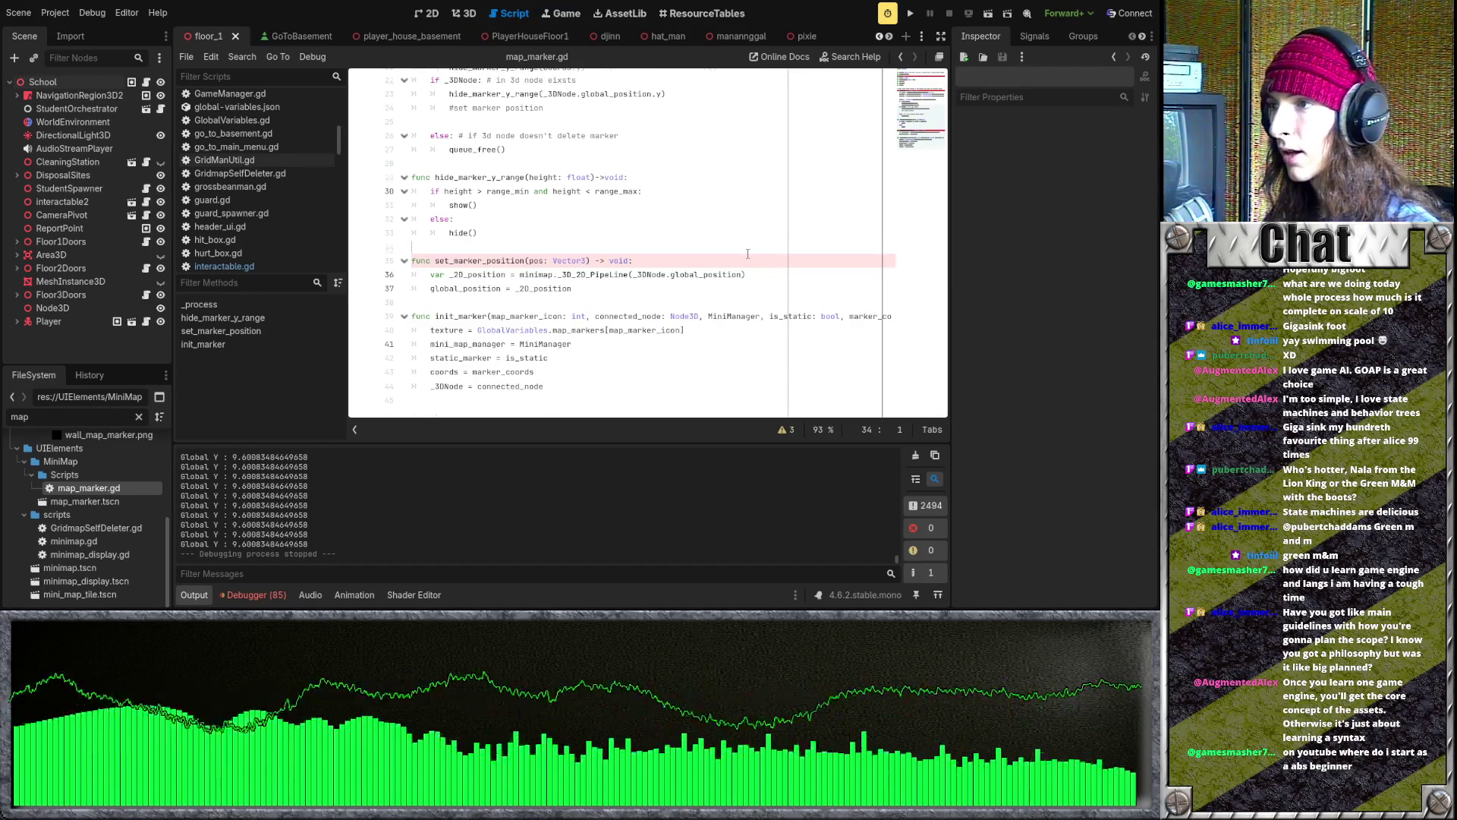
{"action": "scroll", "coordinate": [748, 254], "scroll_direction": "up", "scroll_amount": 1}
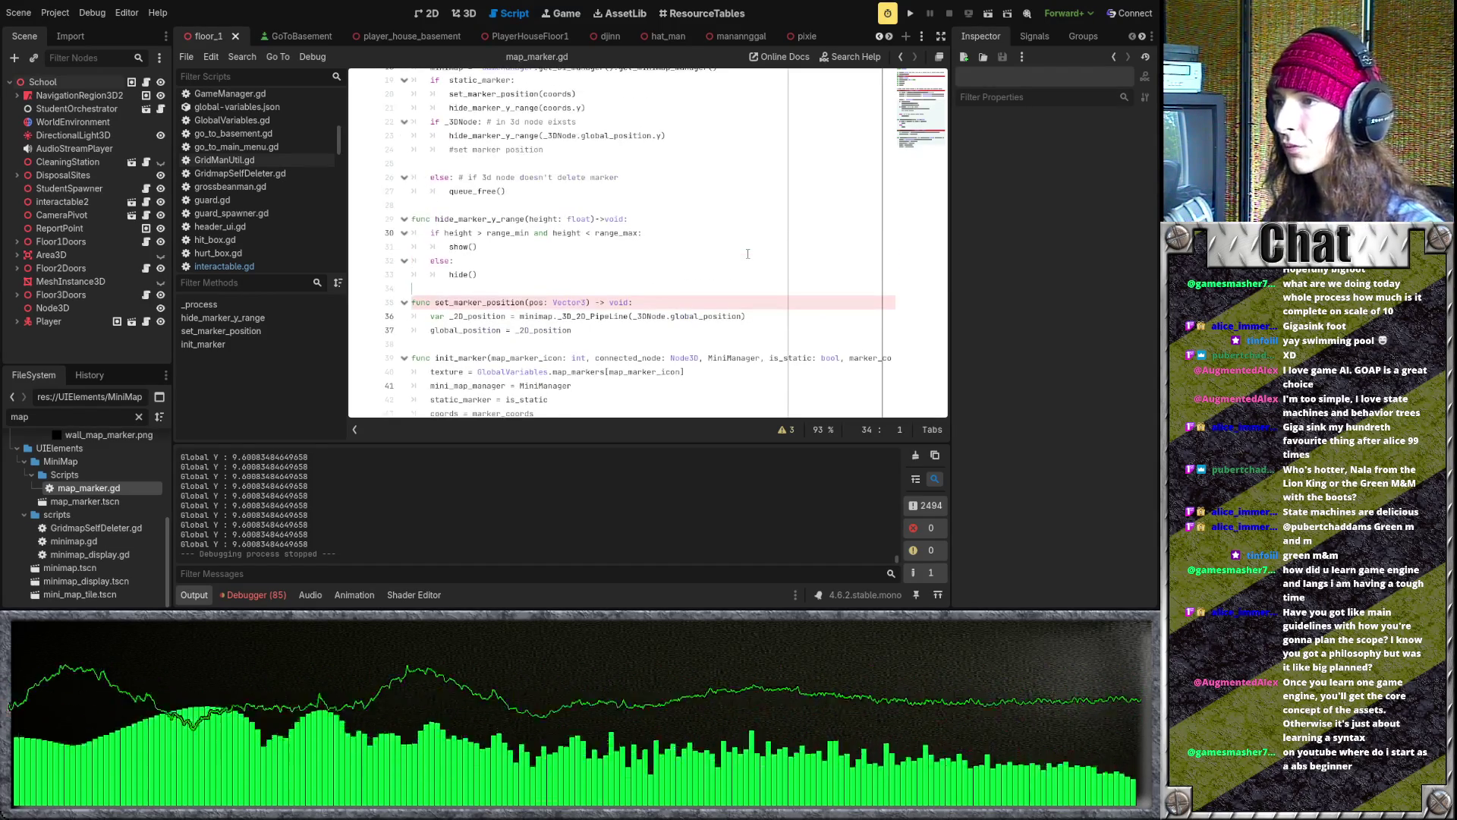
{"action": "scroll", "coordinate": [748, 254], "scroll_direction": "down", "scroll_amount": 1}
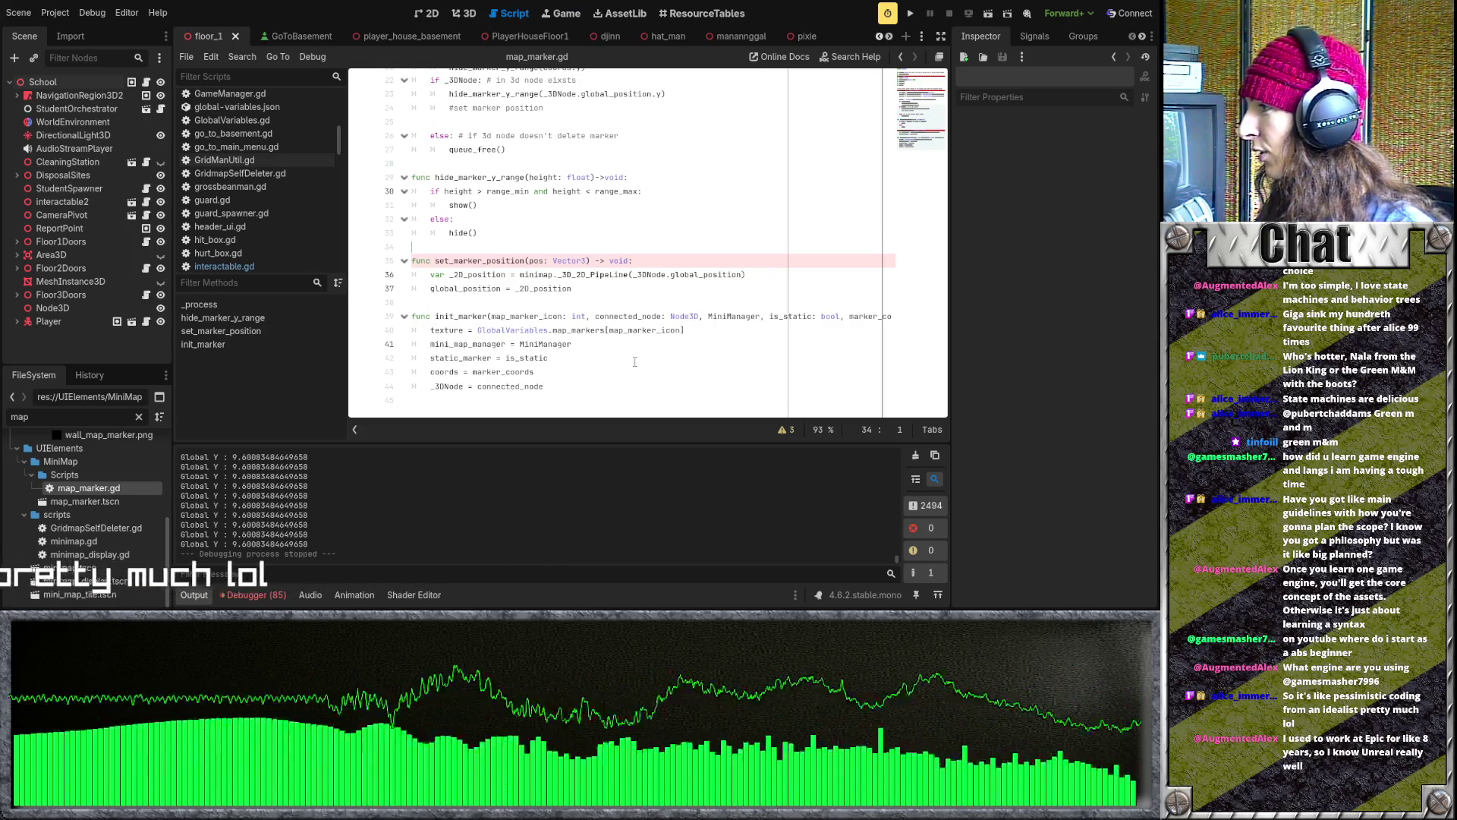
{"action": "left_click", "coordinate": [553, 305]}
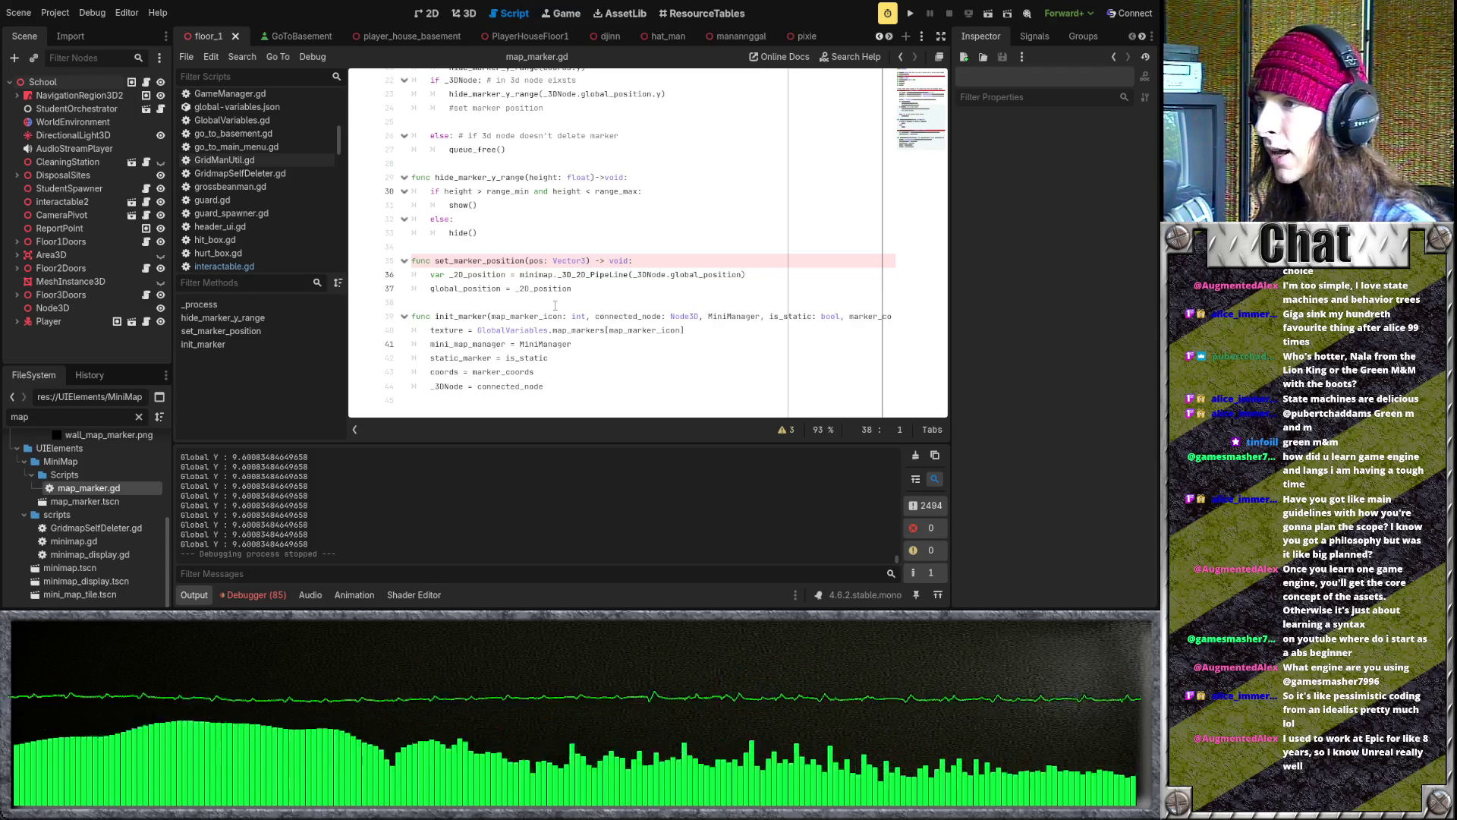
{"action": "scroll", "coordinate": [555, 305], "scroll_direction": "up", "scroll_amount": 1}
{"action": "scroll", "coordinate": [555, 305], "scroll_direction": "down", "scroll_amount": 3}
{"action": "scroll", "coordinate": [554, 305], "scroll_direction": "up", "scroll_amount": 5}
{"action": "scroll", "coordinate": [556, 305], "scroll_direction": "down", "scroll_amount": 2}
{"action": "scroll", "coordinate": [557, 307], "scroll_direction": "down", "scroll_amount": 2}
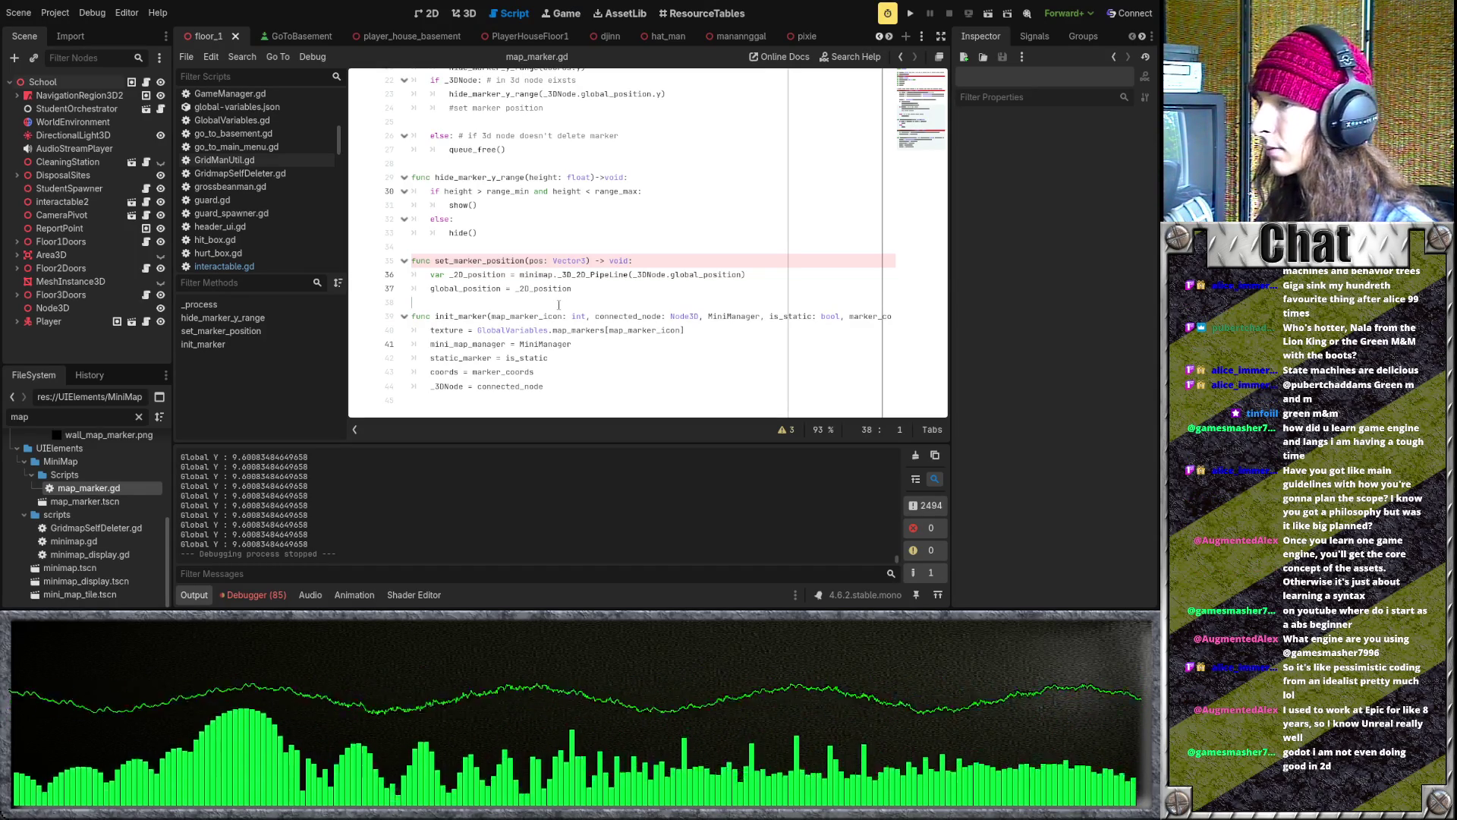
{"action": "left_click", "coordinate": [625, 293]}
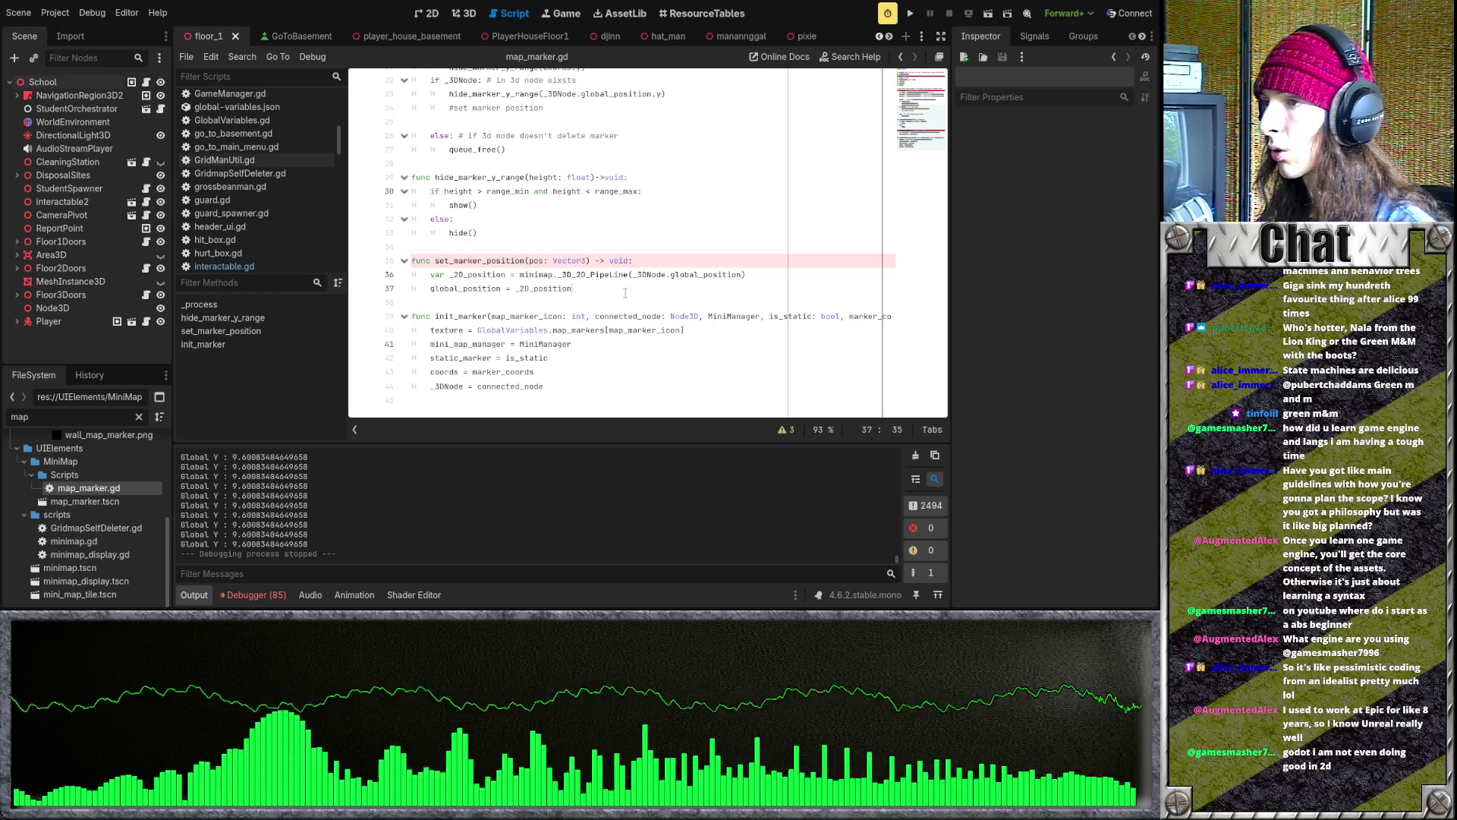